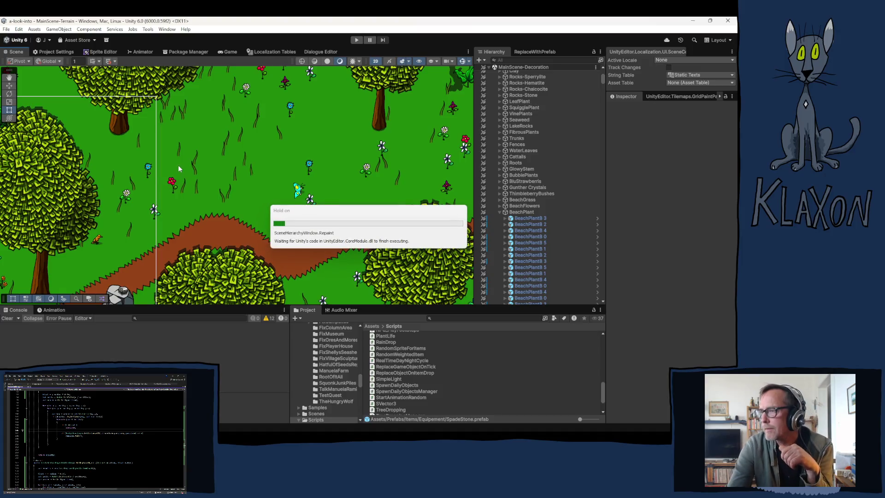
Step: Enter Play mode and let the game load to its title menu showing version 0.06.13
left_click(356, 40)
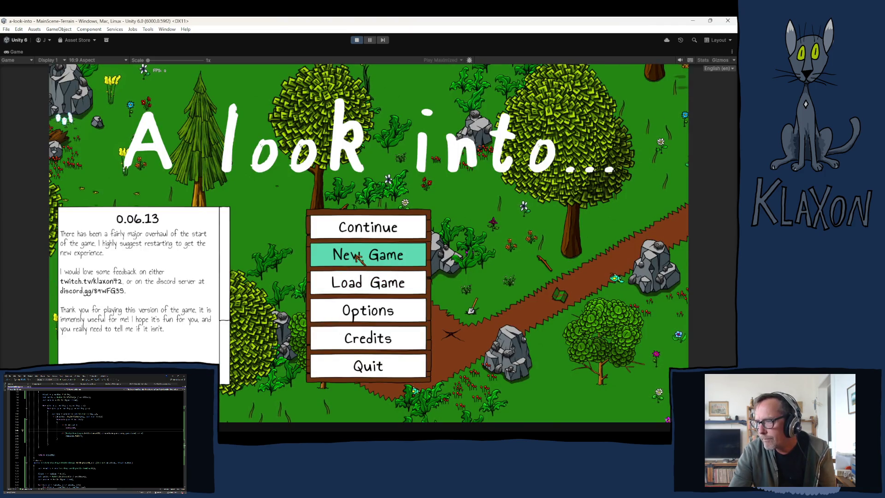
Step: Start a new game over the save, accept the character, and take the table and chair from the Editor Chest
left_click(359, 258)
left_click(361, 298)
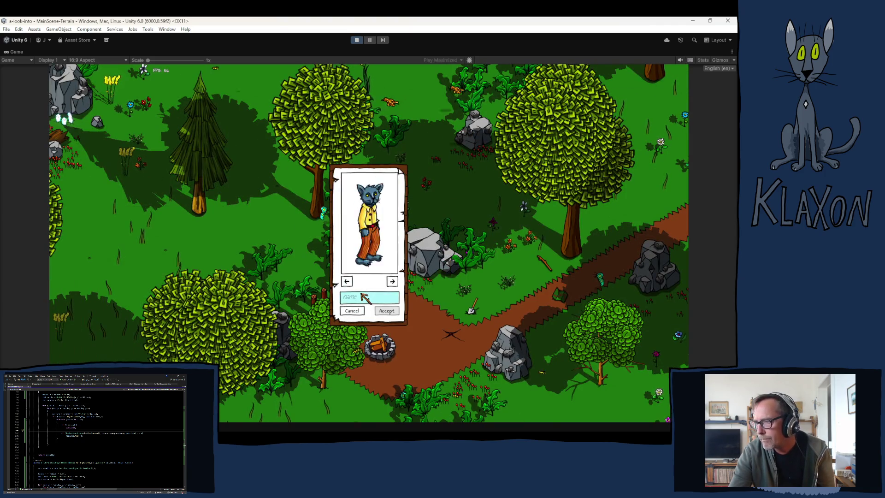
left_click(387, 311)
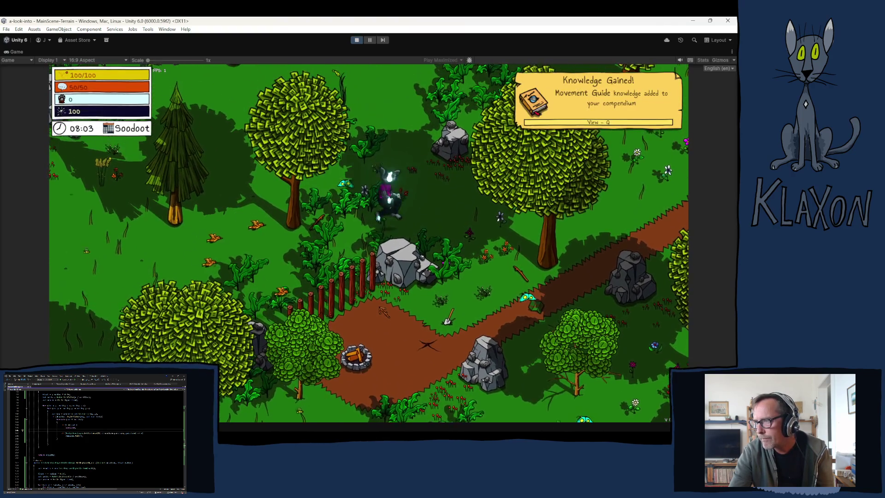
key("w")
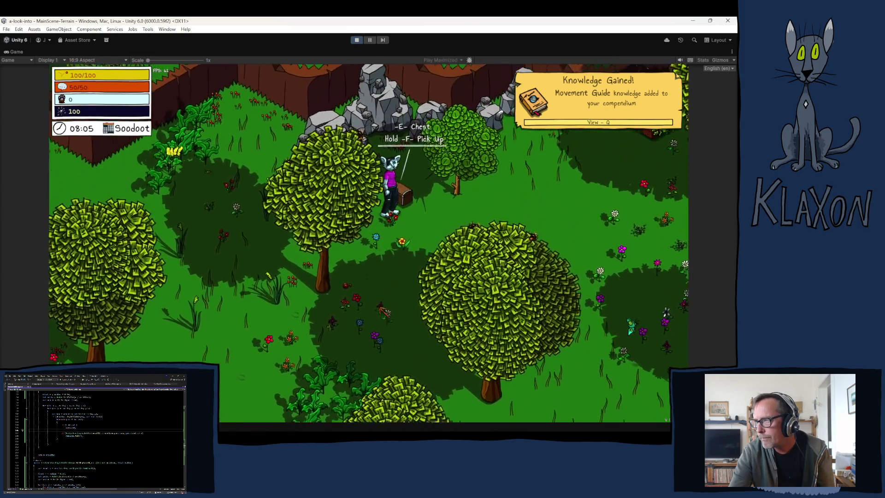
key("e")
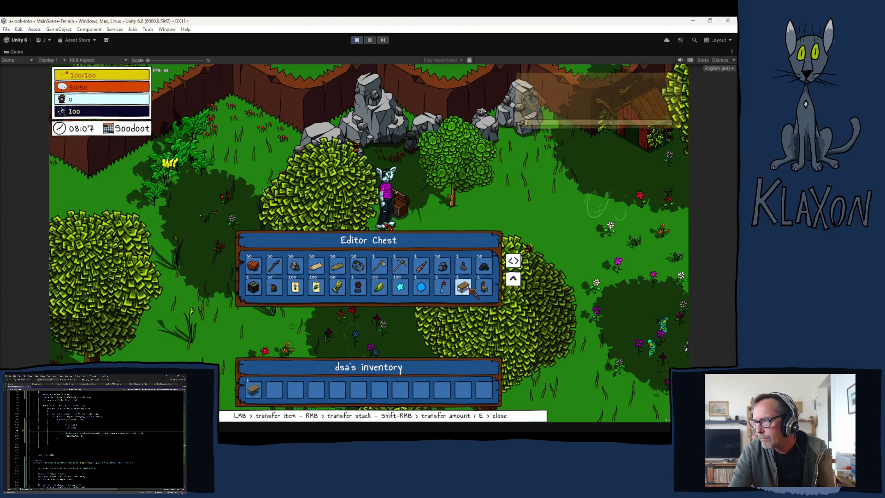
key("Tab")
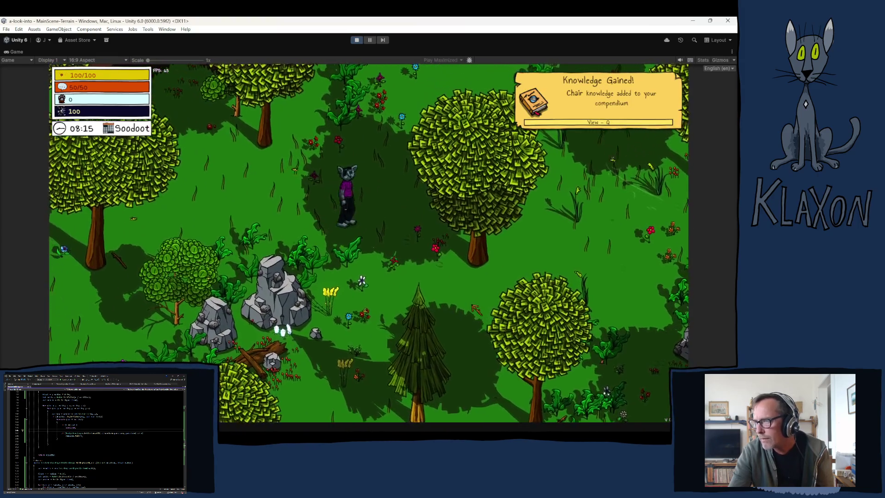
left_click_drag(300, 397, 318, 230)
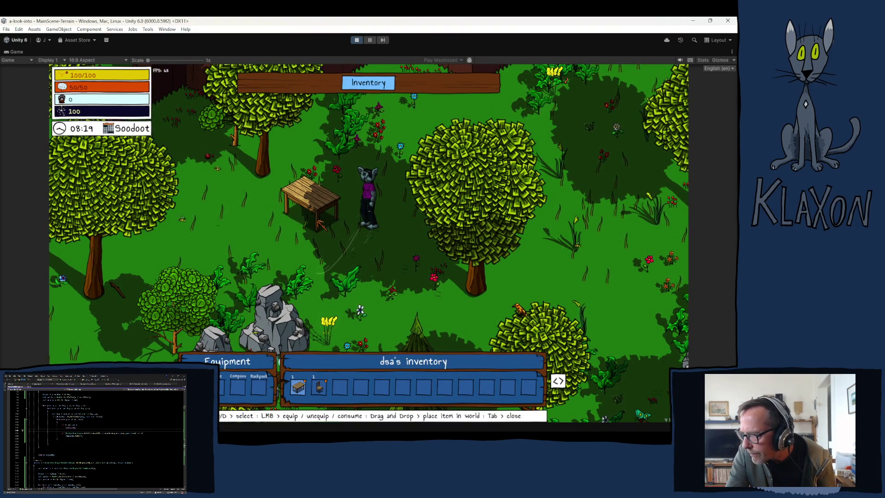
key("a")
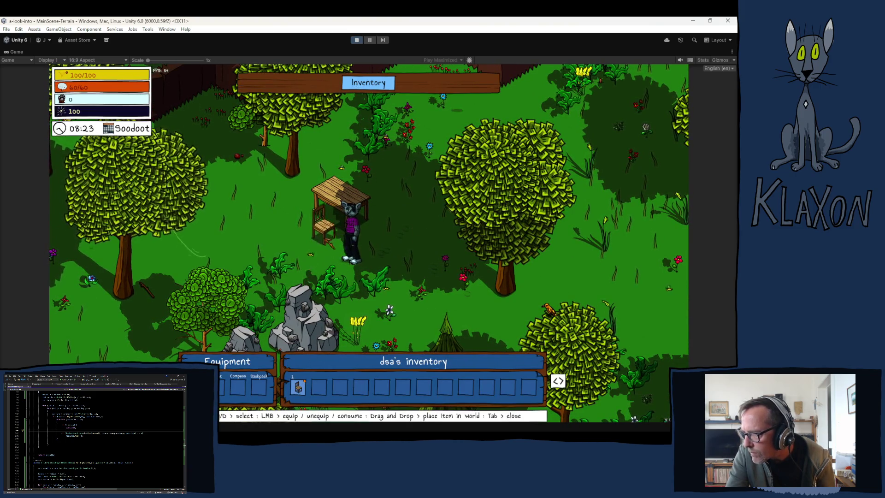
key("Tab")
key("a")
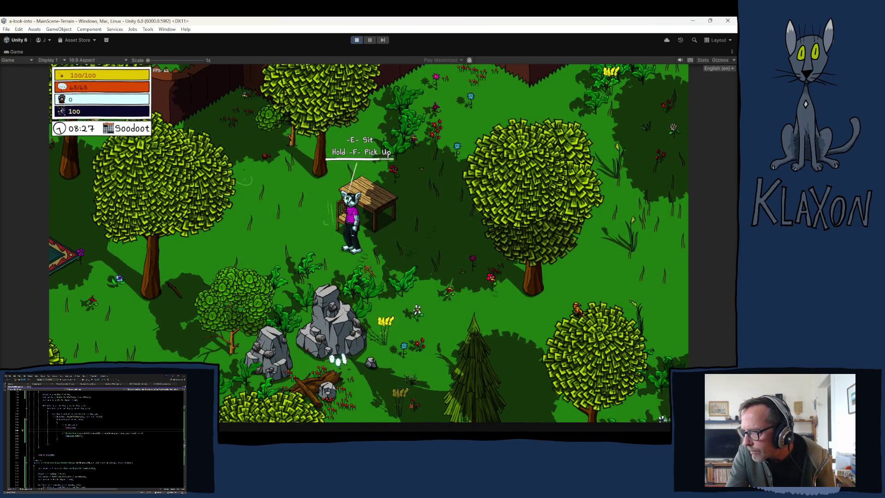
key("d")
key("w")
key("f")
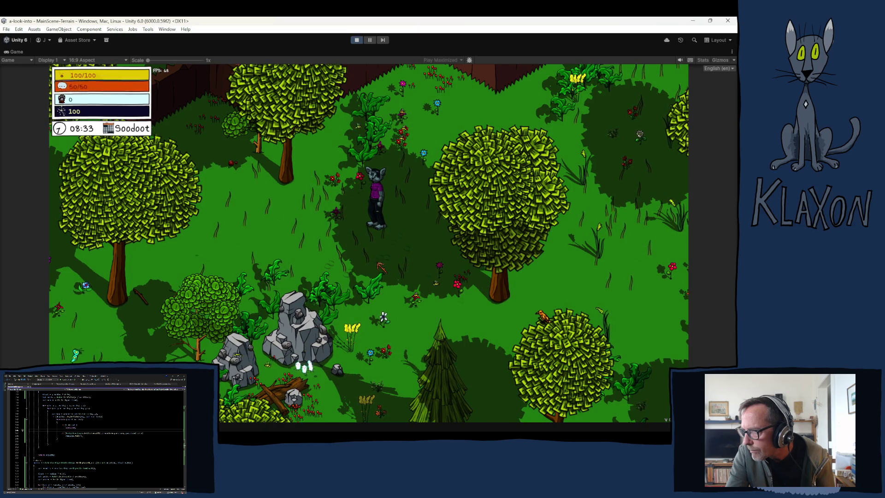
key("Tab")
mouse_move(324, 388)
left_mouse_down()
mouse_move(312, 371)
mouse_move(309, 252)
left_mouse_up()
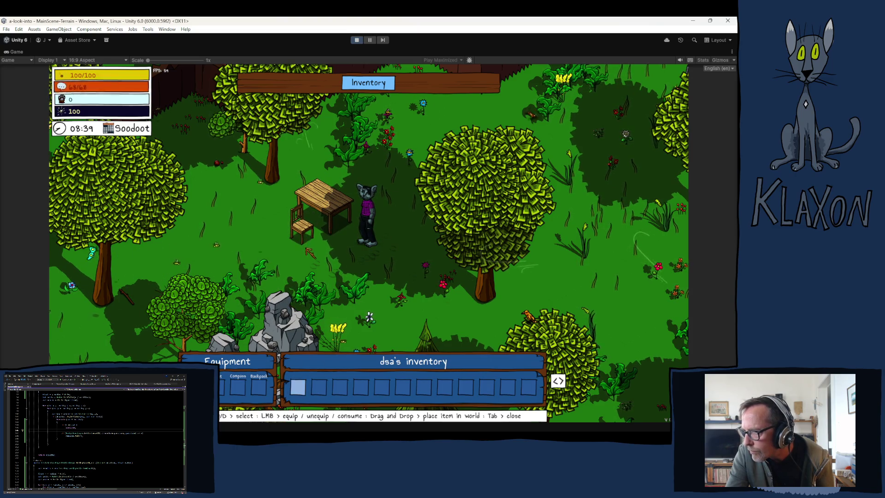
key("Tab")
key("a")
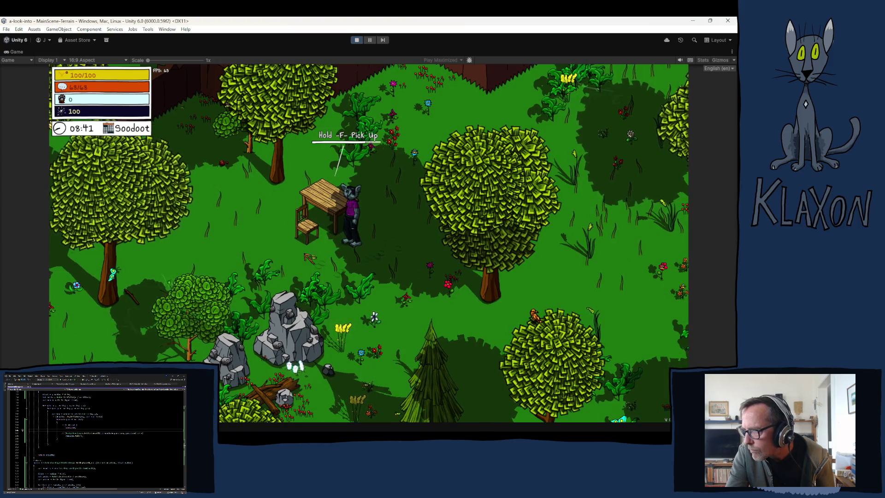
key("f")
key("a")
key("f")
key("d")
key("Tab")
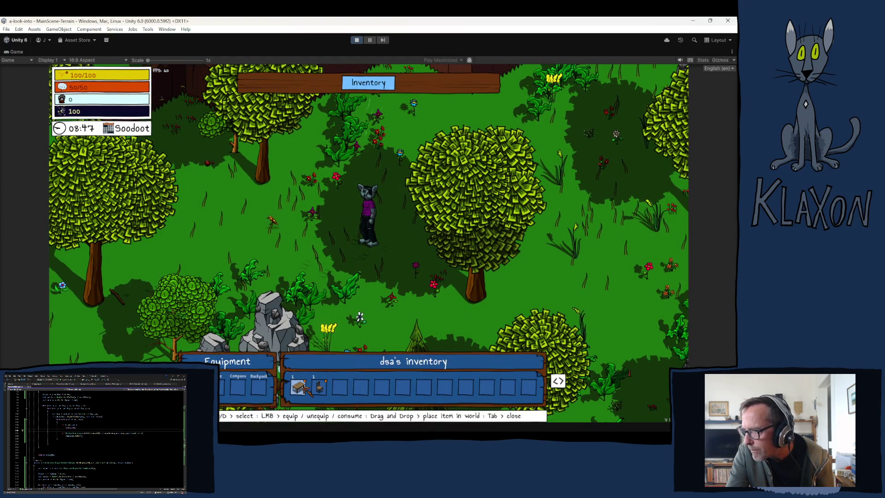
left_click_drag(335, 222, 336, 222)
left_click_drag(298, 387, 308, 239)
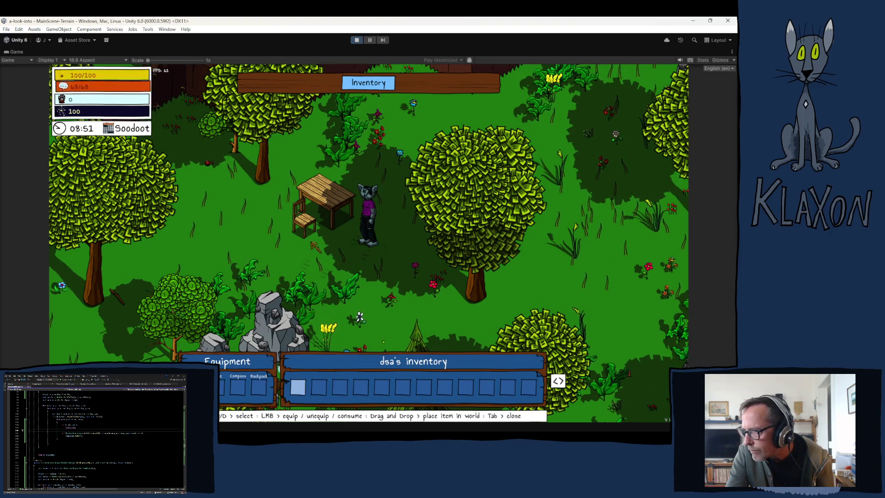
key("Tab")
key("a")
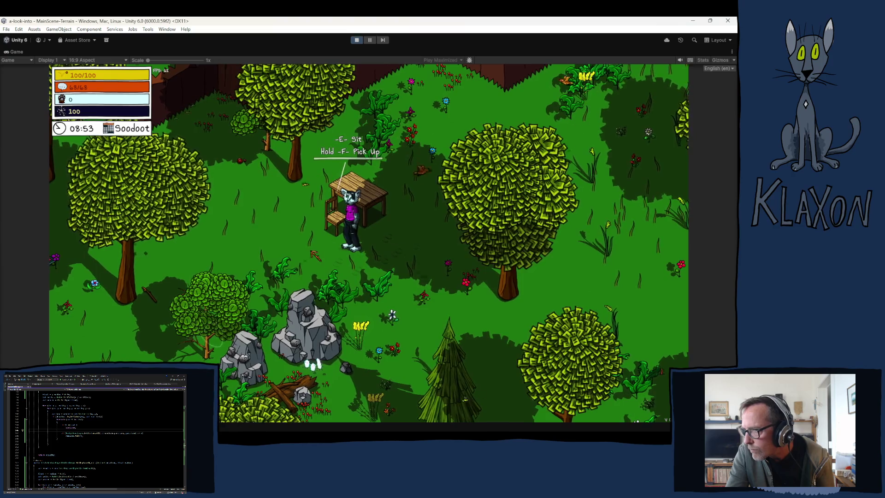
key("f")
key("d")
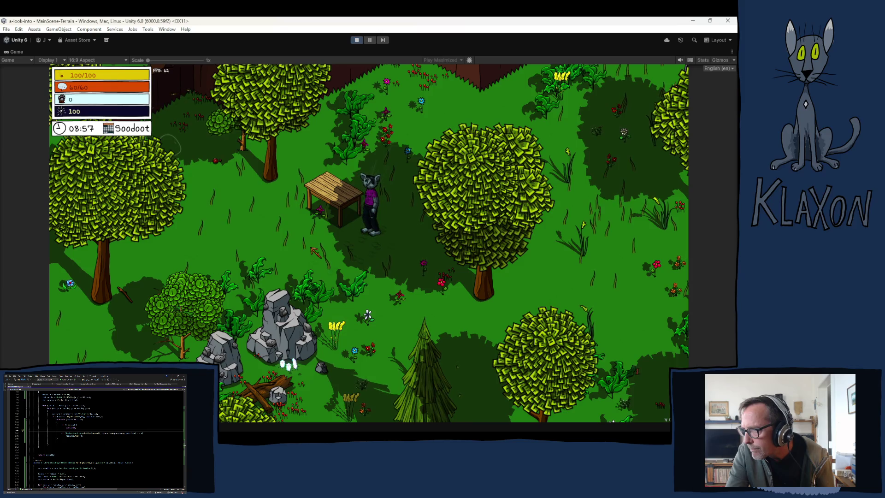
key("w")
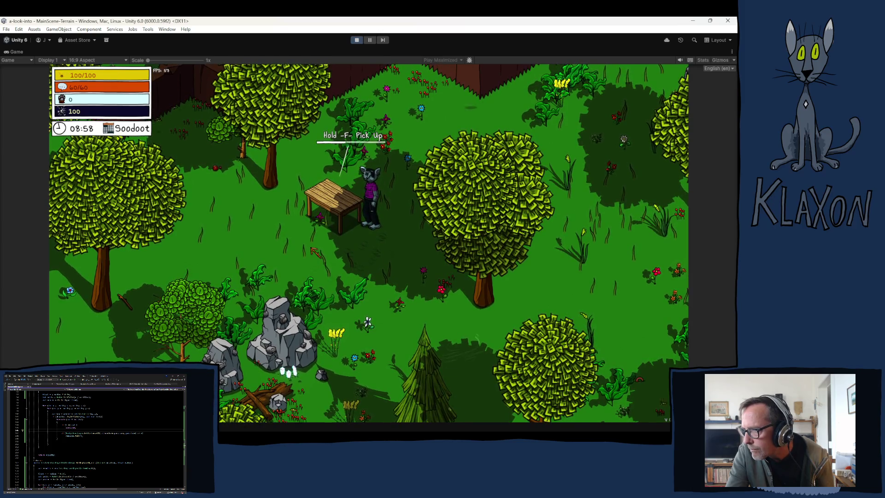
key("f")
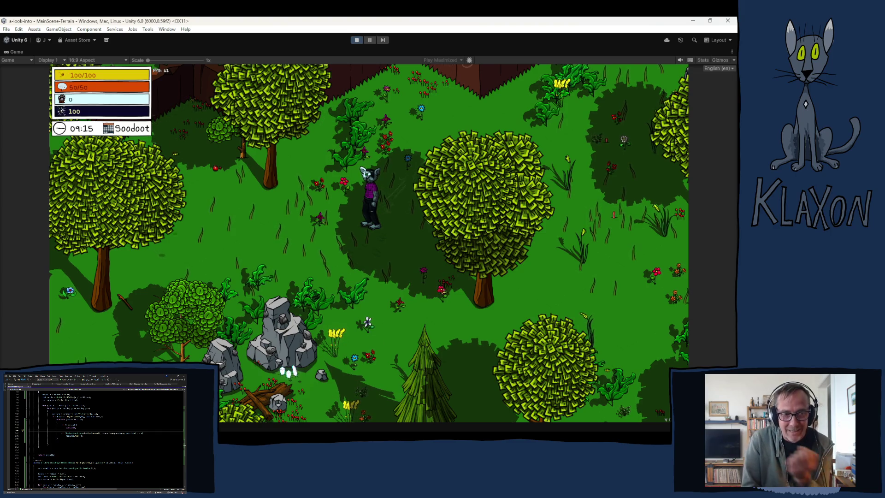
Step: Place the chair and the table from the inventory into the world
key("s")
key("Tab")
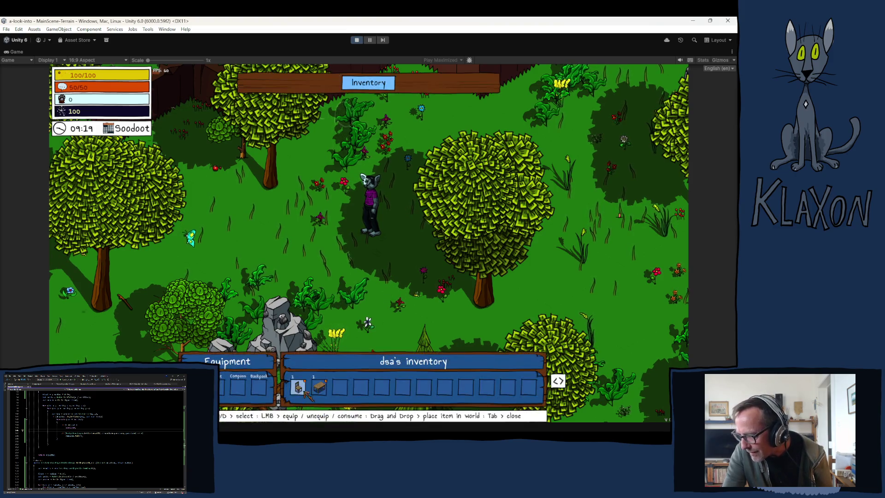
mouse_move(301, 383)
left_mouse_down()
mouse_move(304, 234)
mouse_move(296, 234)
left_mouse_up()
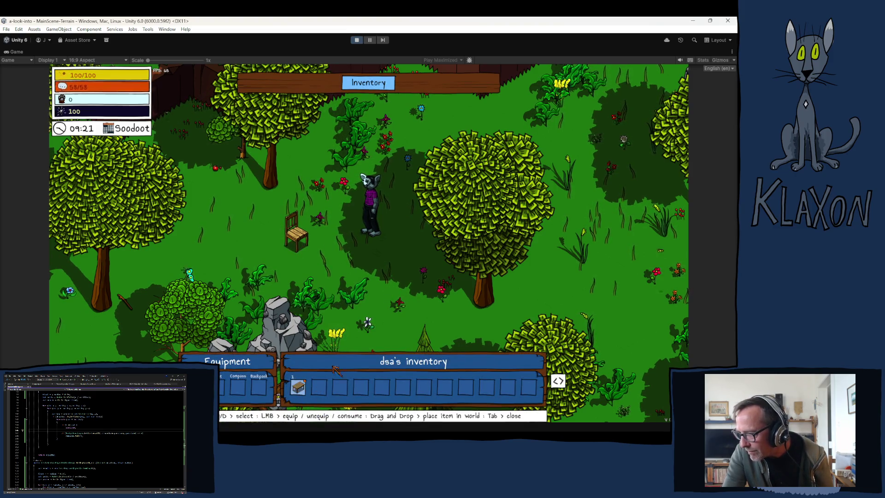
left_click_drag(299, 387, 318, 217)
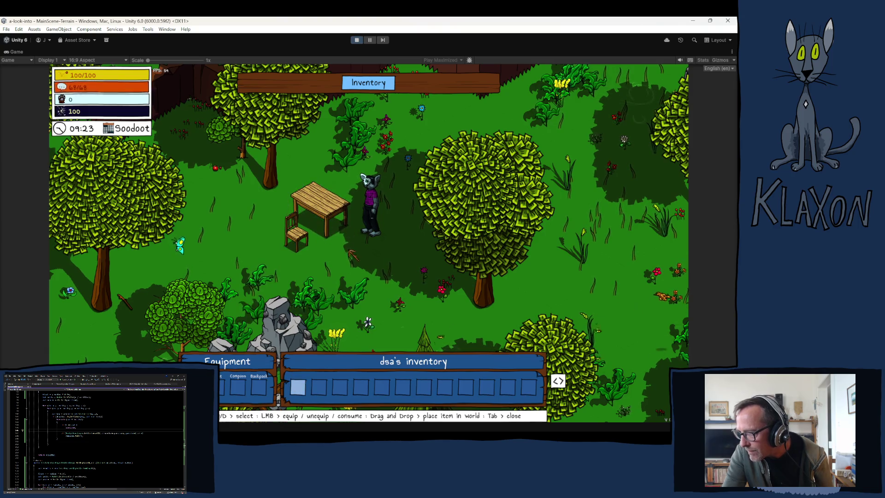
key("Tab")
Step: Pick up the chair and table again and set them back down side by side
key("a")
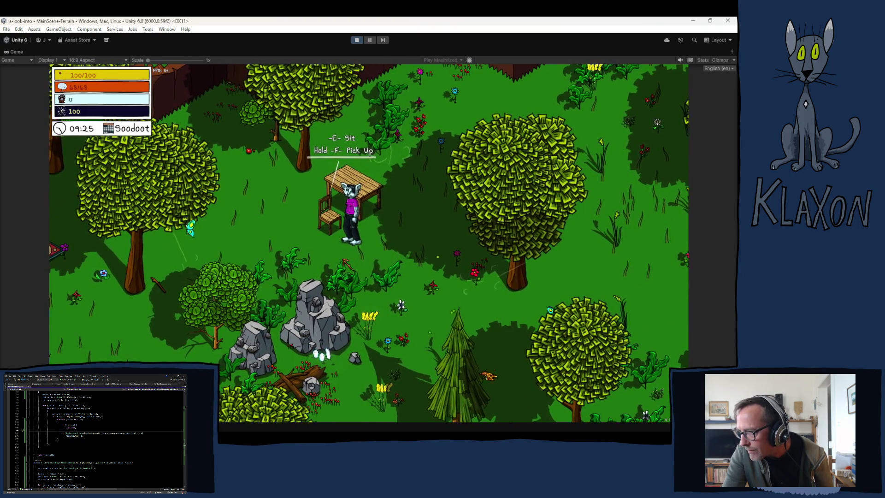
key("f")
key("d")
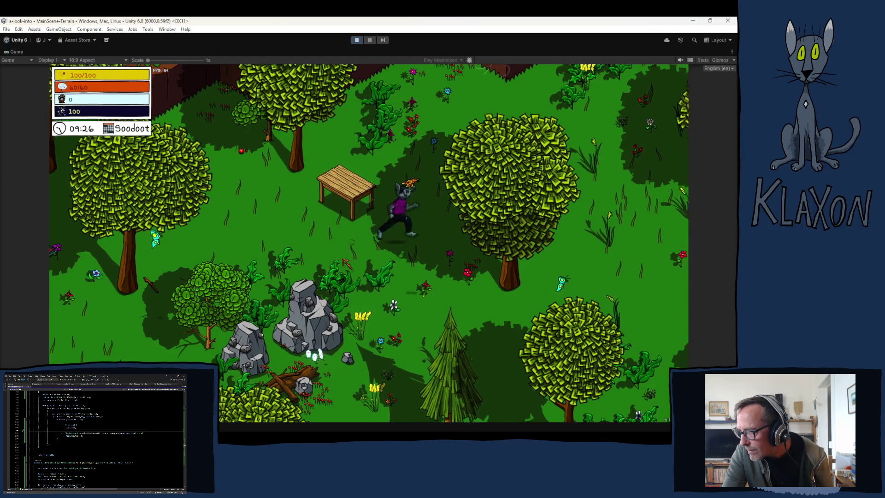
key("f")
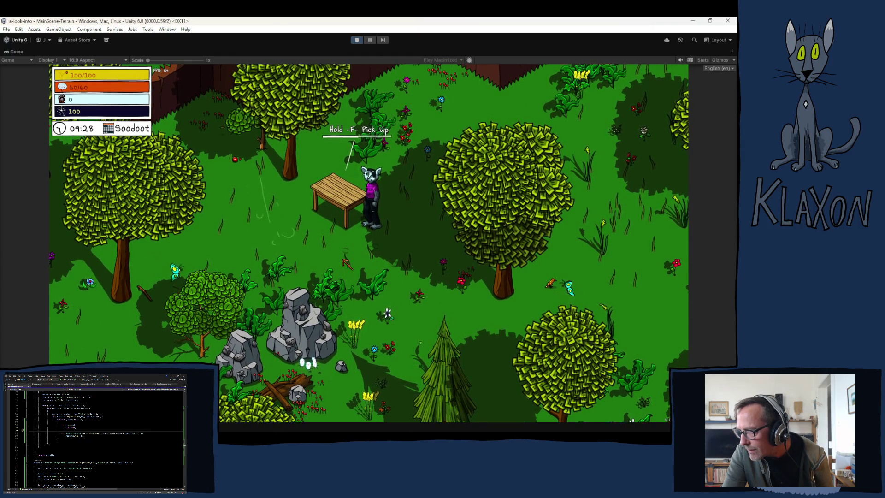
key("Tab")
mouse_move(299, 388)
left_mouse_down()
mouse_move(297, 258)
mouse_move(309, 224)
mouse_move(323, 277)
mouse_move(341, 219)
left_mouse_up()
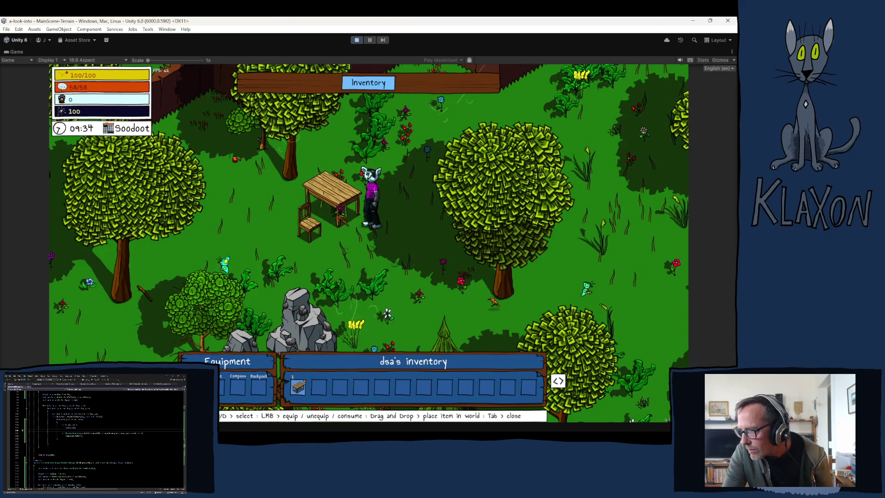
key("Tab")
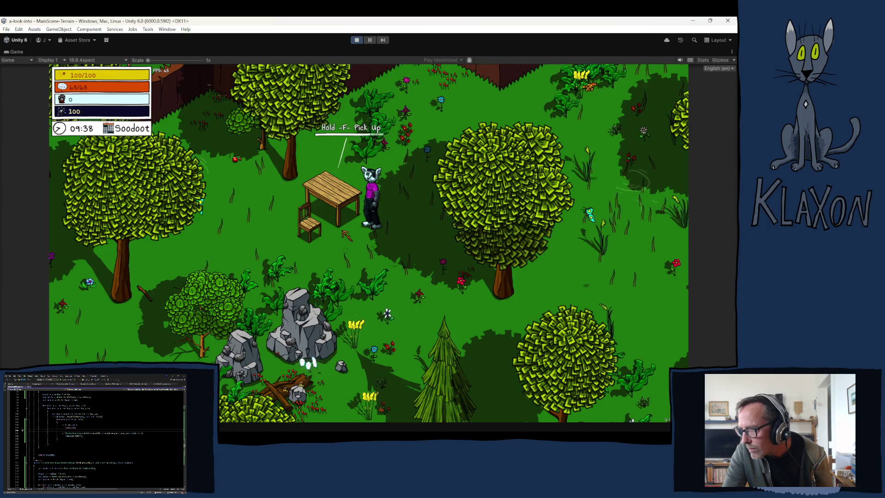
key("f")
key("Tab")
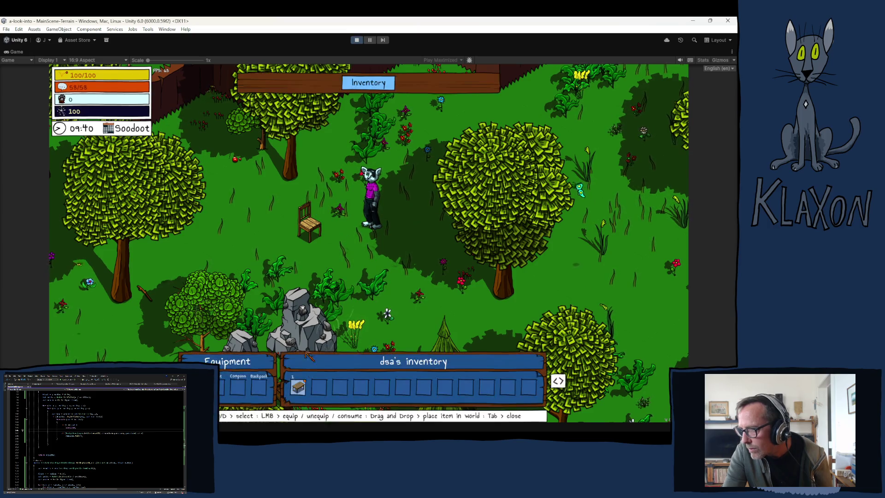
left_click_drag(297, 387, 343, 226)
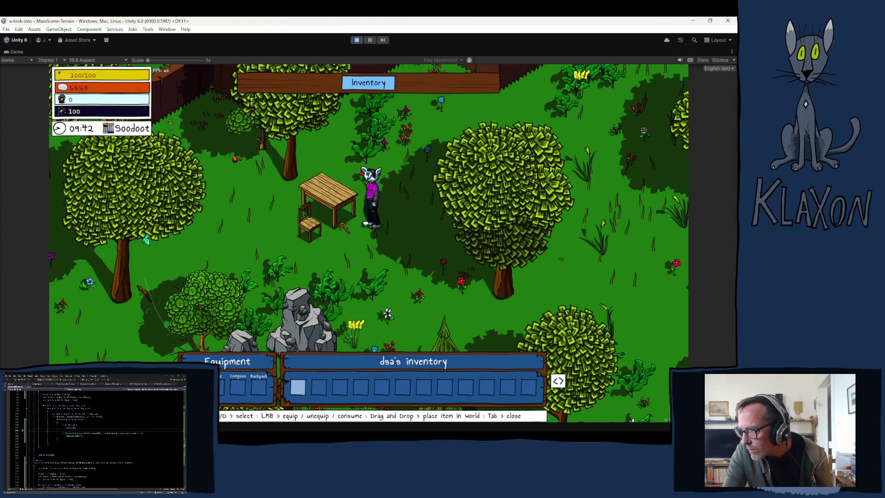
key("Tab")
Step: Walk back to the wooden table, pick it up, and exit Play mode
key("a")
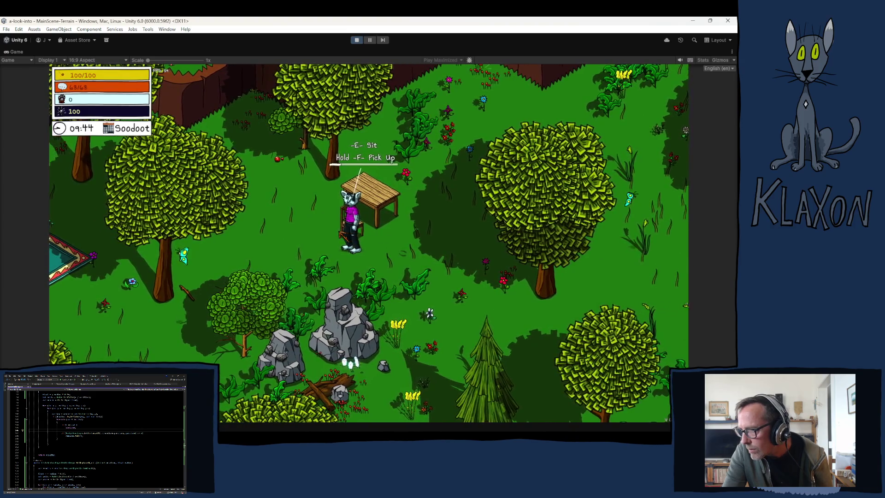
key("d")
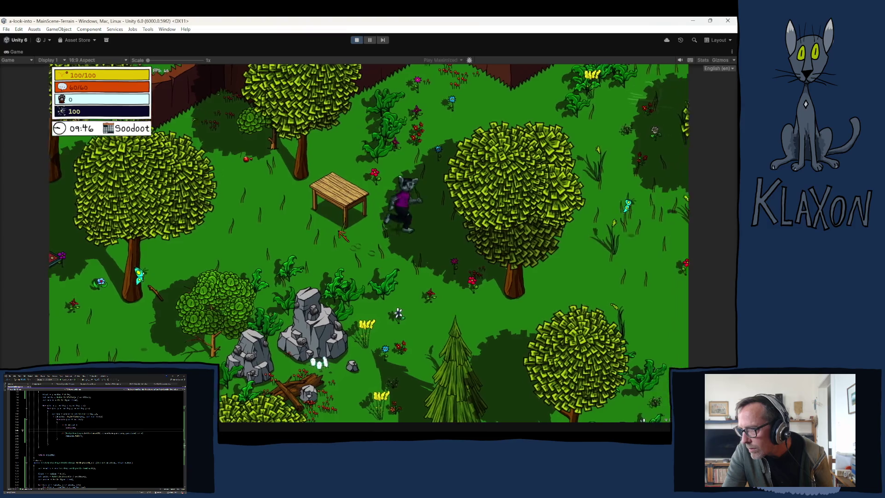
key("a")
key("e")
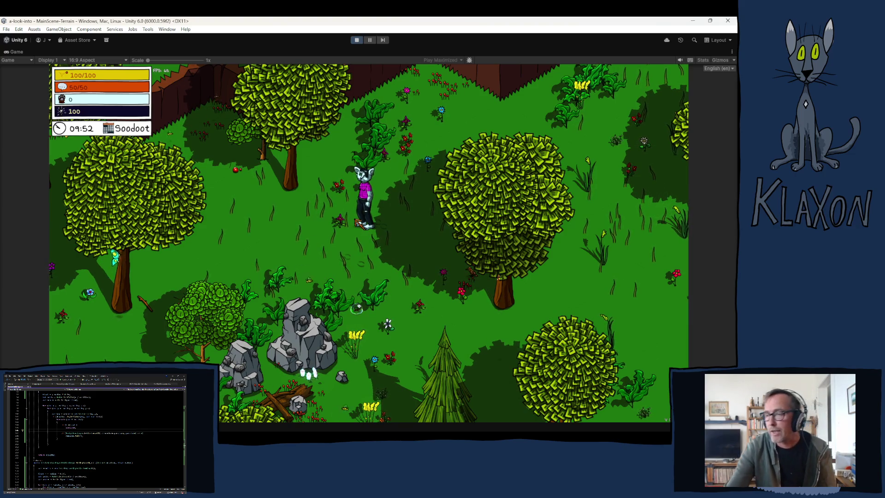
left_click(357, 40)
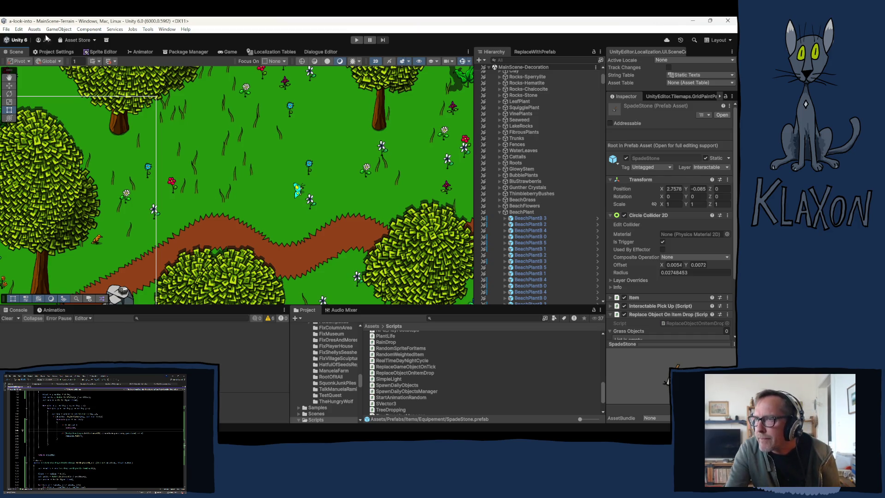
Step: Open the File menu
left_click(7, 29)
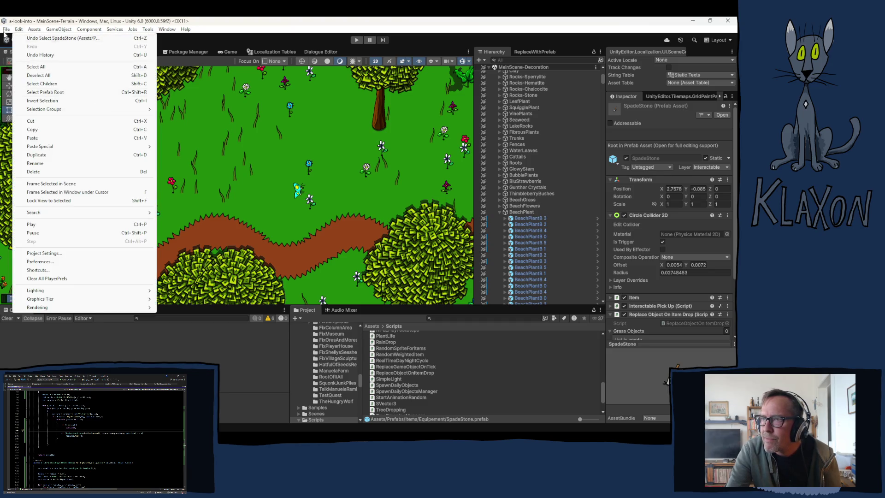
Step: Build the Windows profile from File > Build Profiles into the Playtest 0.06.14 folder
left_click(289, 29)
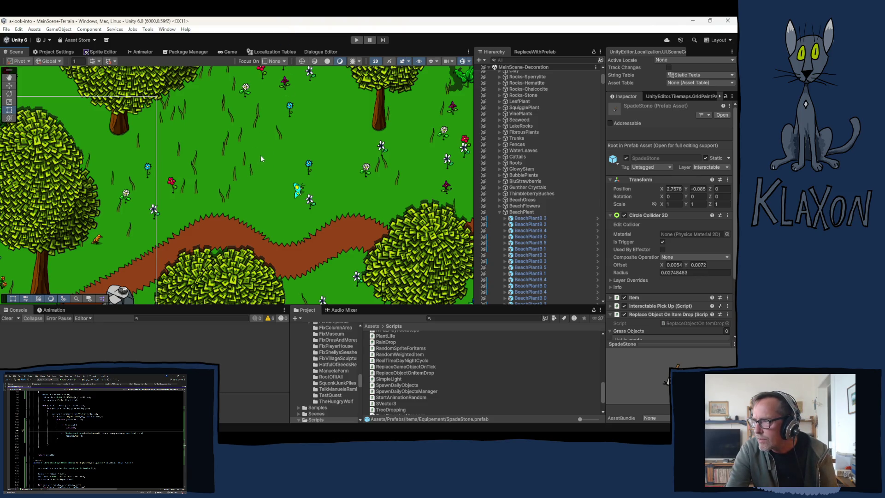
left_click(6, 30)
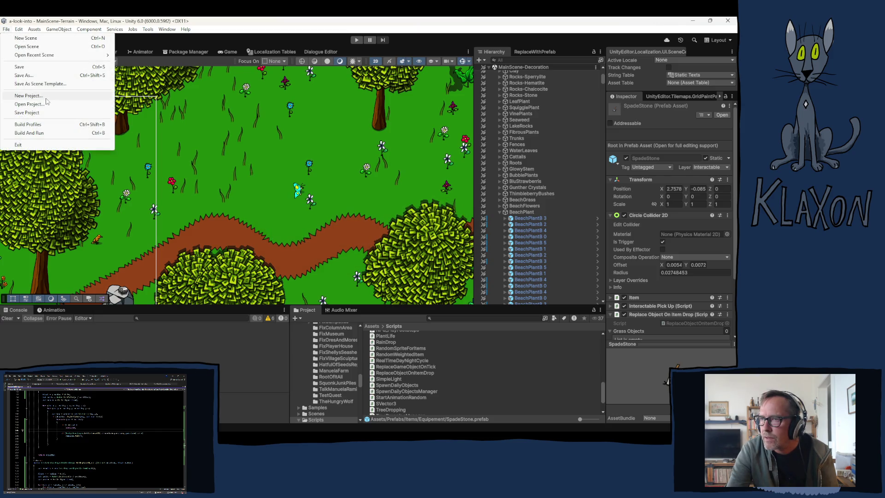
left_click(35, 126)
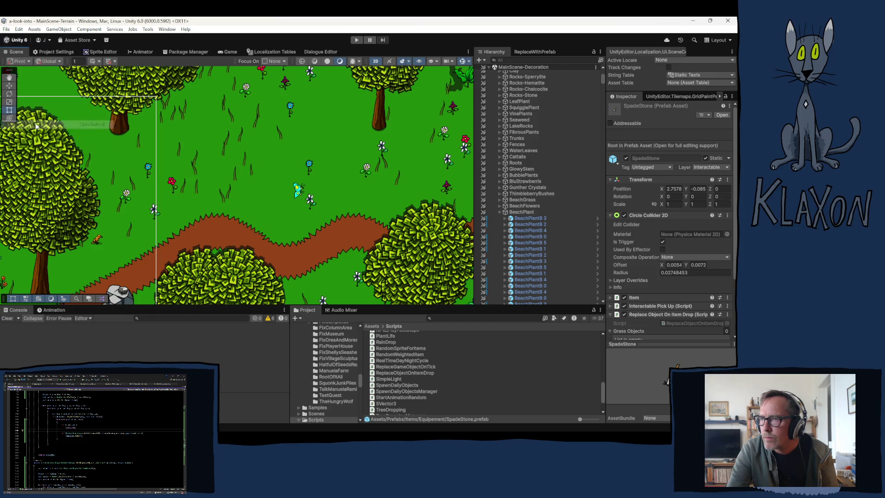
left_click(366, 112)
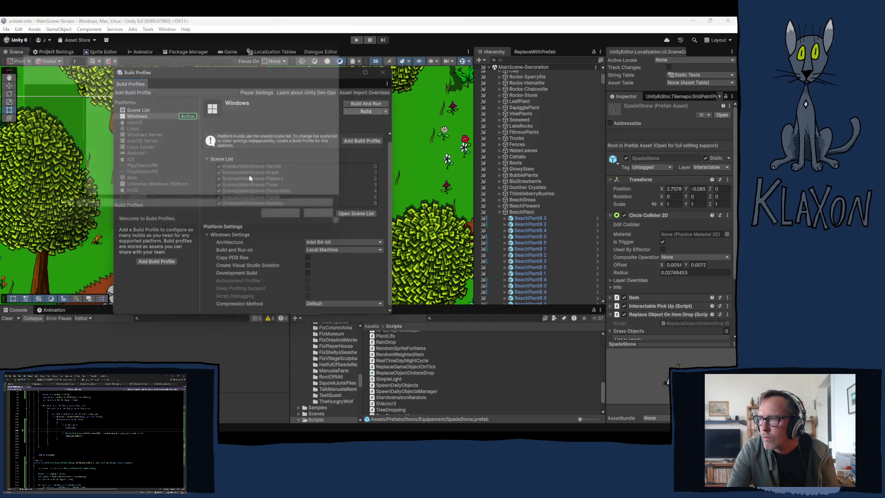
left_click(111, 128)
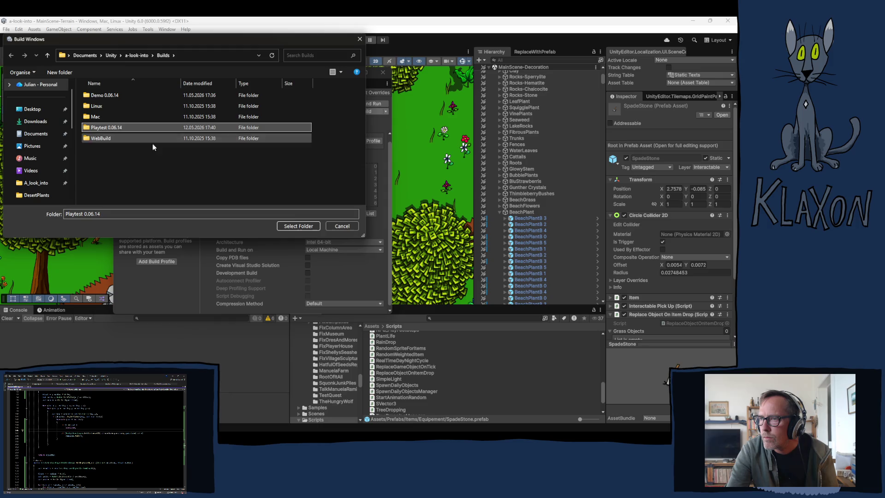
left_click(297, 226)
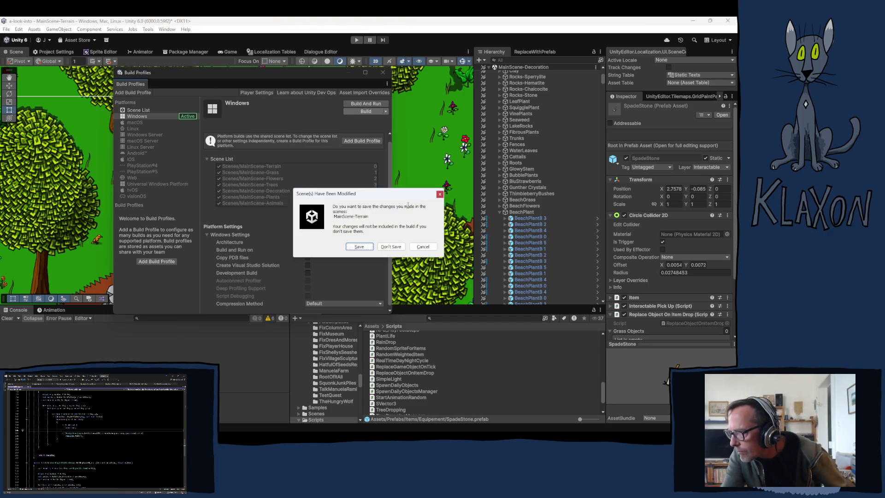
Step: Save the modified MainScene-Terrain scene so the Windows build can proceed
left_click(359, 246)
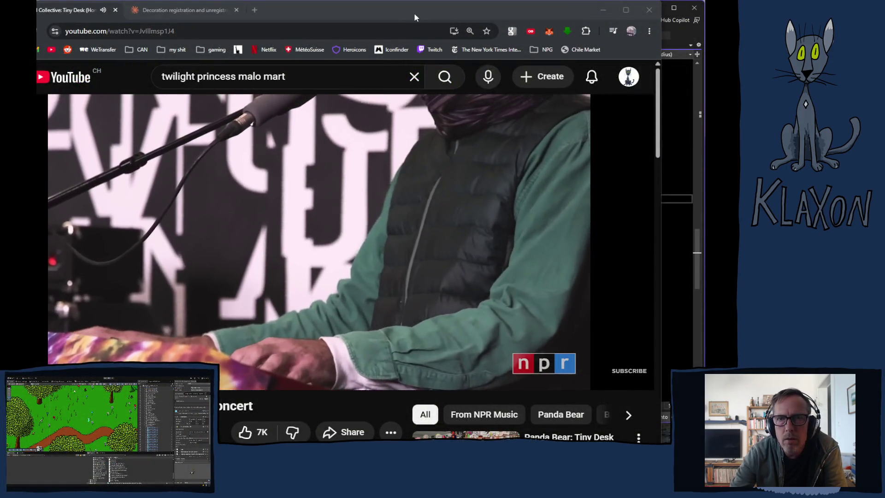
Step: Bring the YouTube browser window forward and shift it right to reveal all its tabs
left_click(414, 18)
left_click_drag(386, 15, 426, 12)
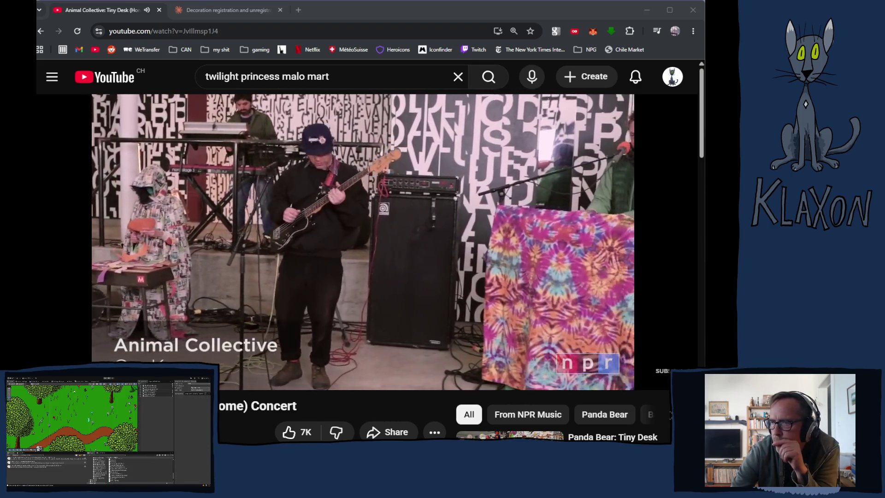
mouse_move(390, 358)
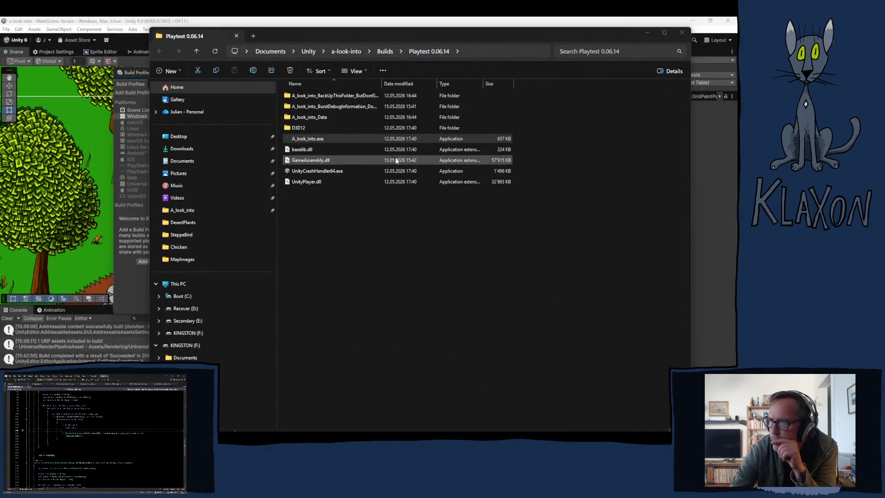
Step: Launch A_look_into.exe from the Playtest 0.06.14 folder
double_click(303, 139)
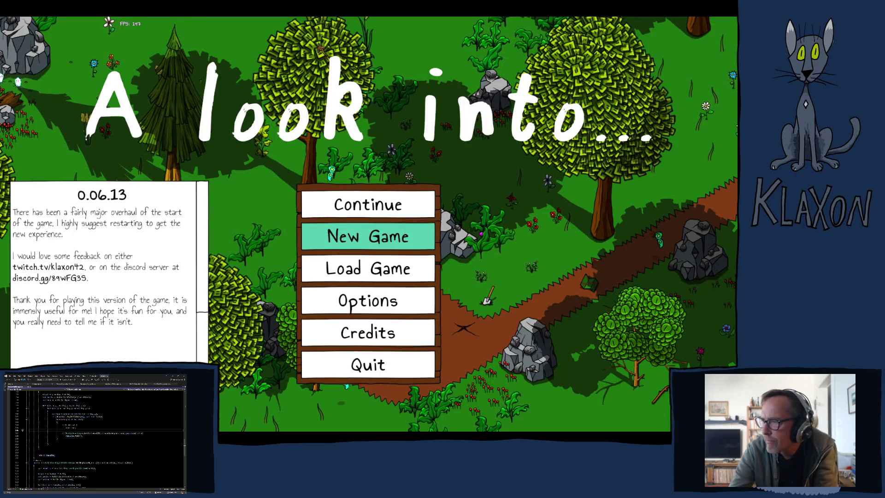
Step: Start a fresh game with a new character and walk north-east through the forest clearing
left_click(351, 236)
left_click(350, 282)
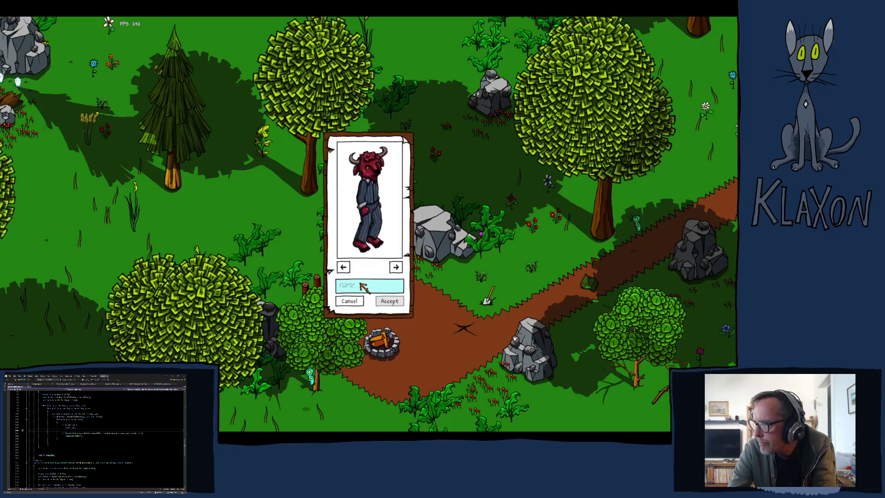
left_click(387, 302)
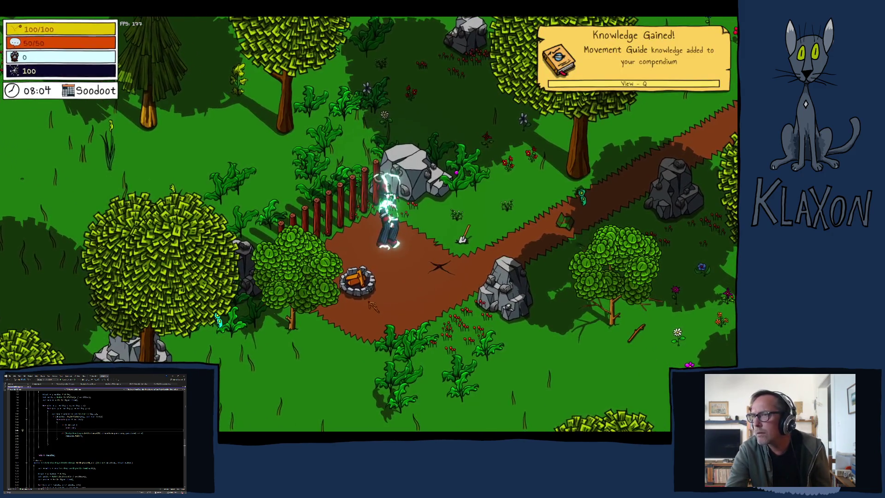
key("w")
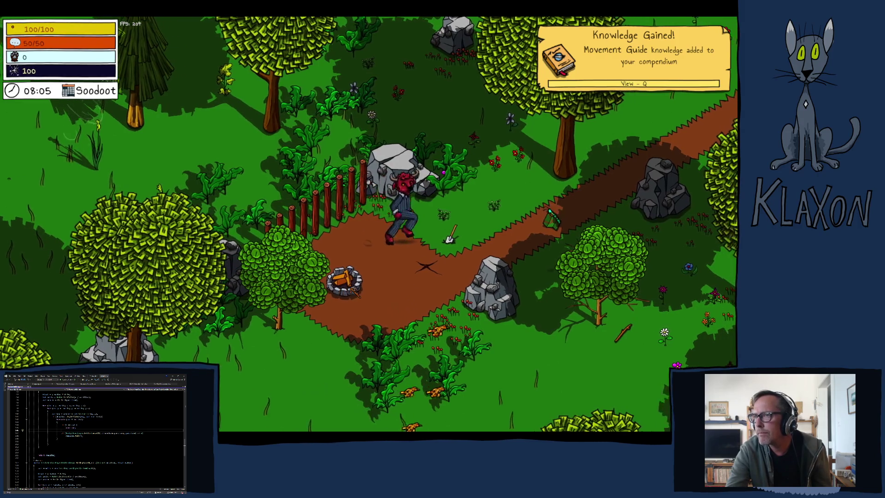
key("w")
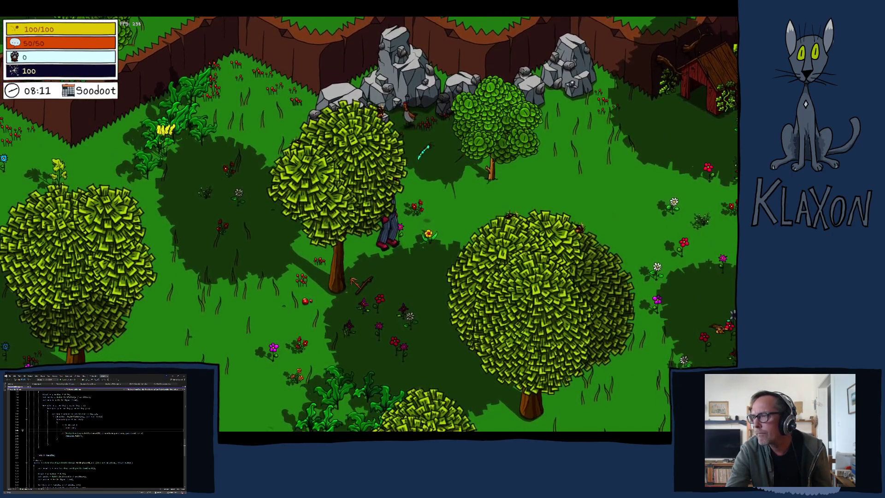
key("s")
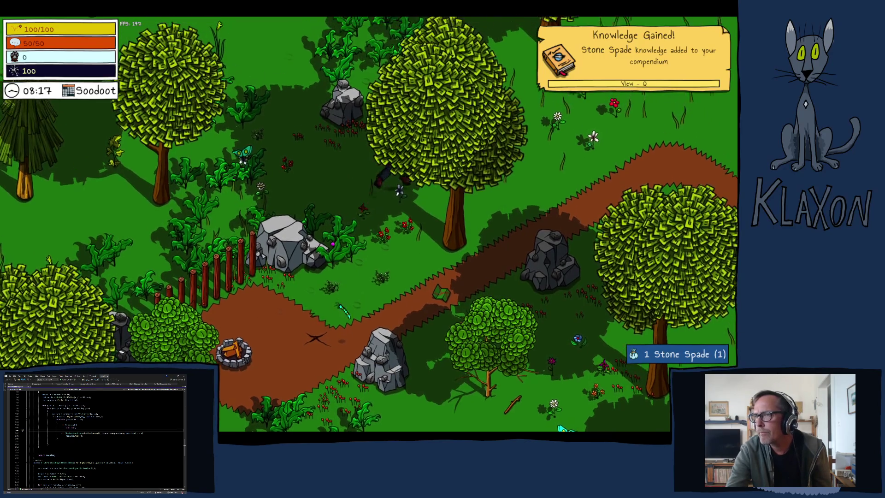
key("w+d")
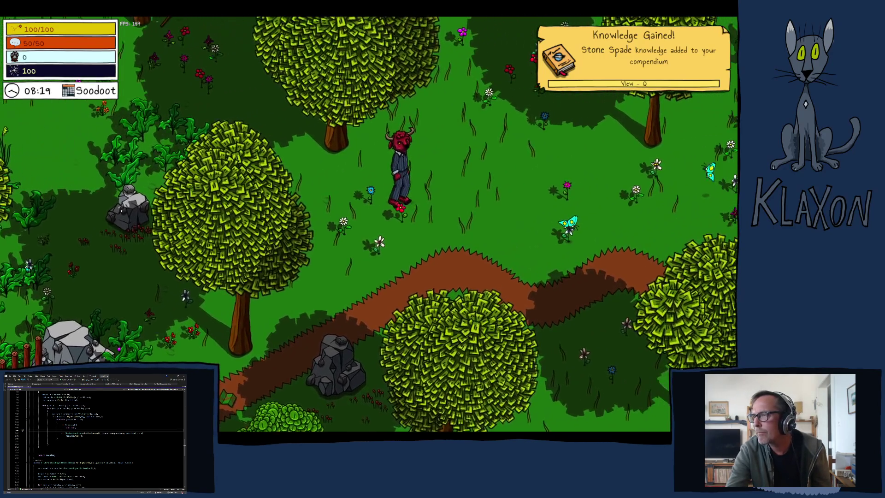
Step: Pick up the Stone Spade, drop it beside the character from the inventory, and collect it again
key("Tab")
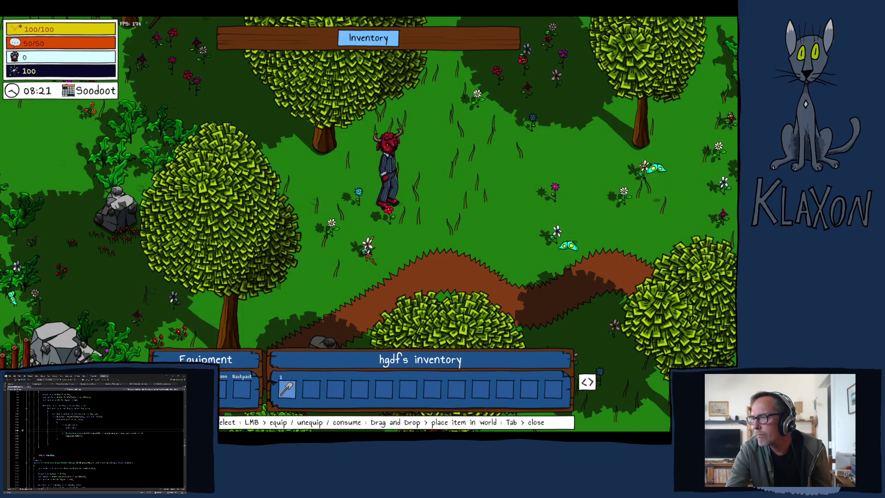
key("Tab")
key("s")
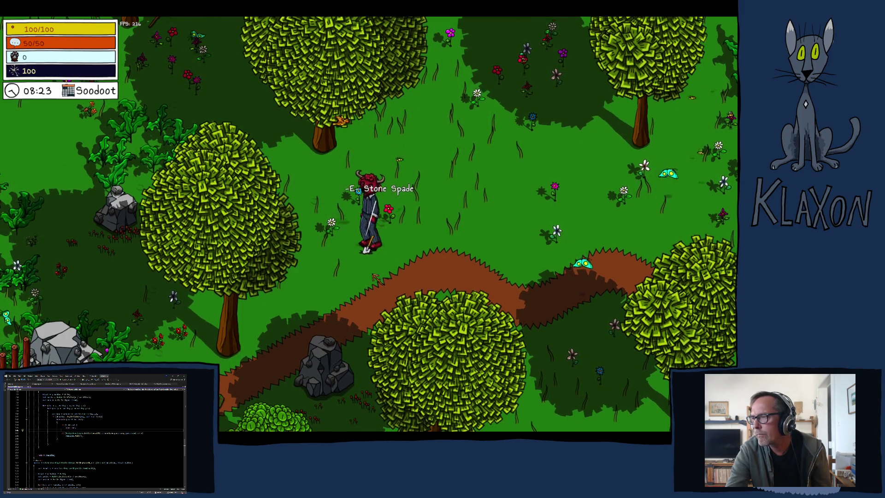
key("w")
key("Tab")
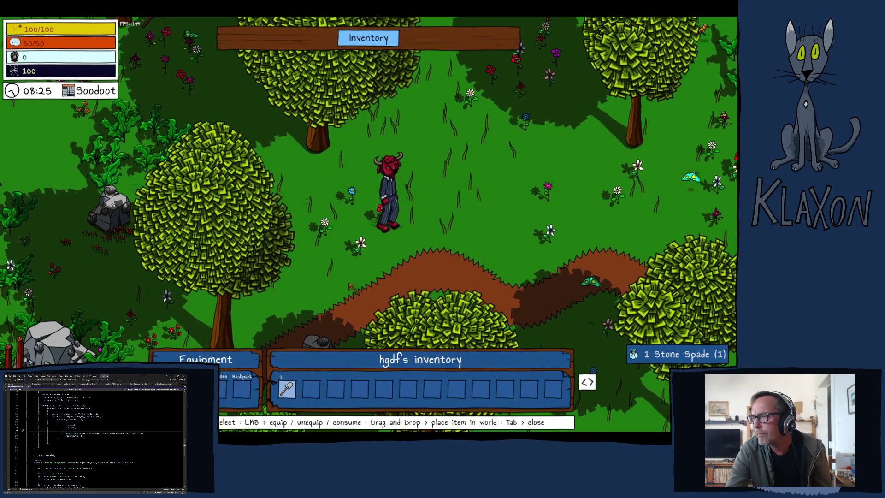
left_click_drag(288, 390, 439, 276)
key("Tab")
key("d")
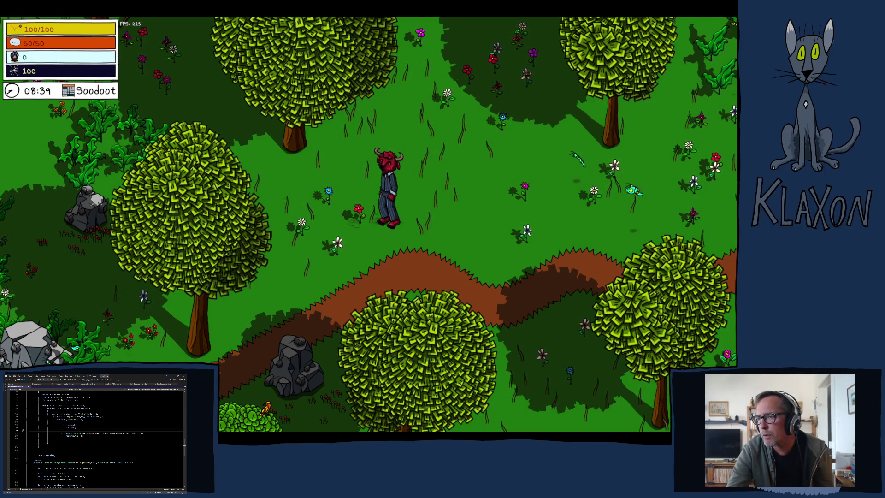
Step: Teleport the character to the Beach using the debug location dropdown
mouse_move(270, 412)
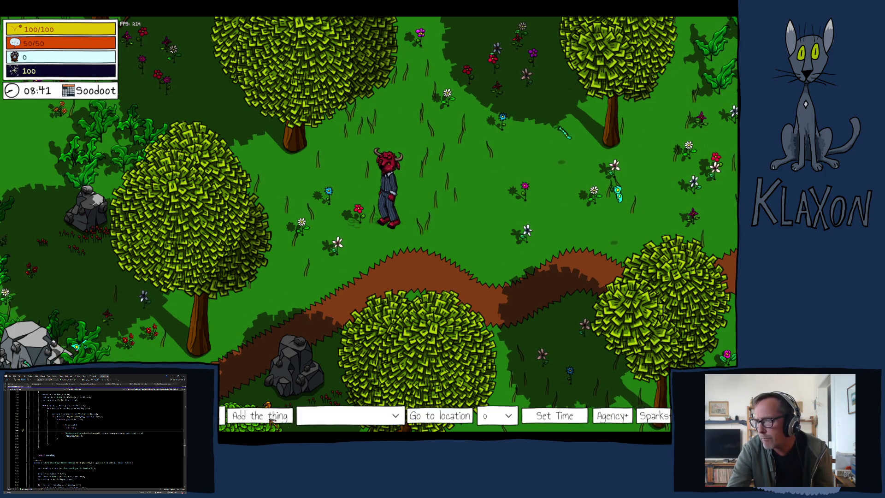
left_click(317, 418)
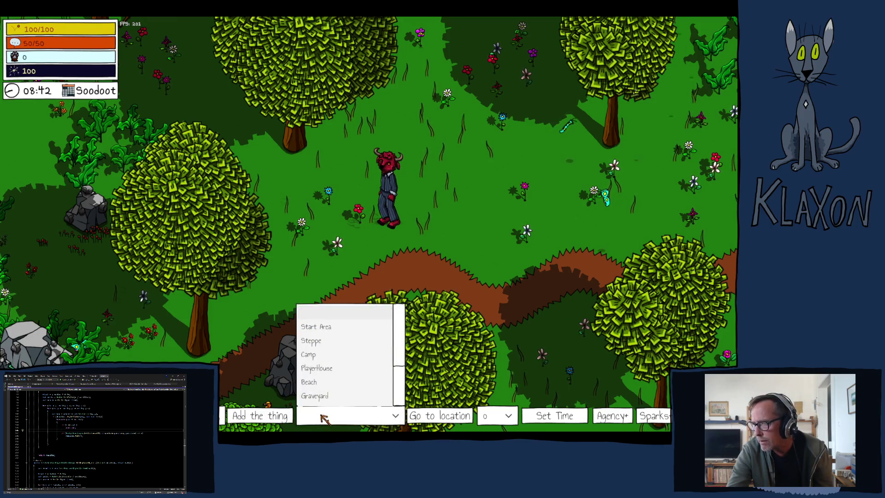
left_click(326, 385)
left_click(417, 416)
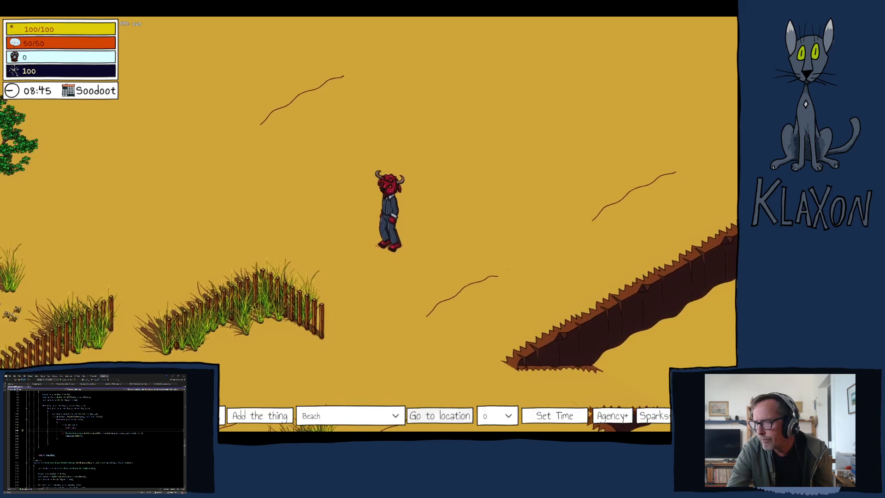
Step: Run the character down, right along the canyon, then back left across the sand
key("s")
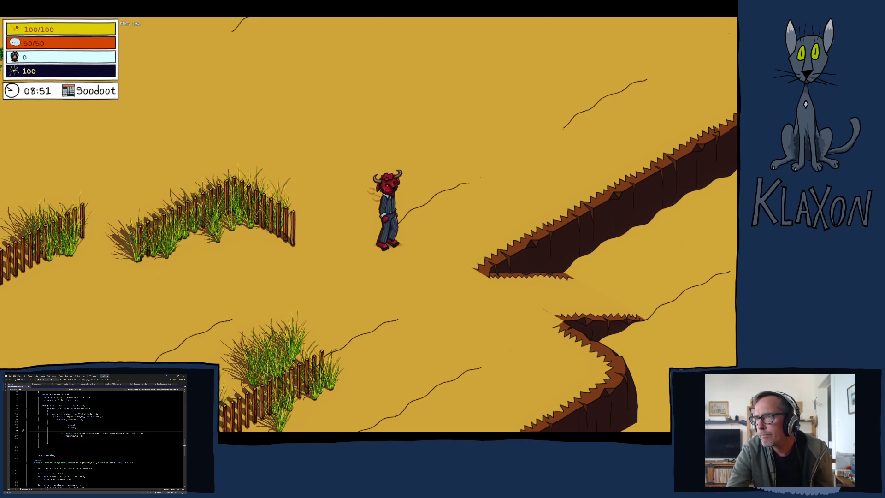
key("d")
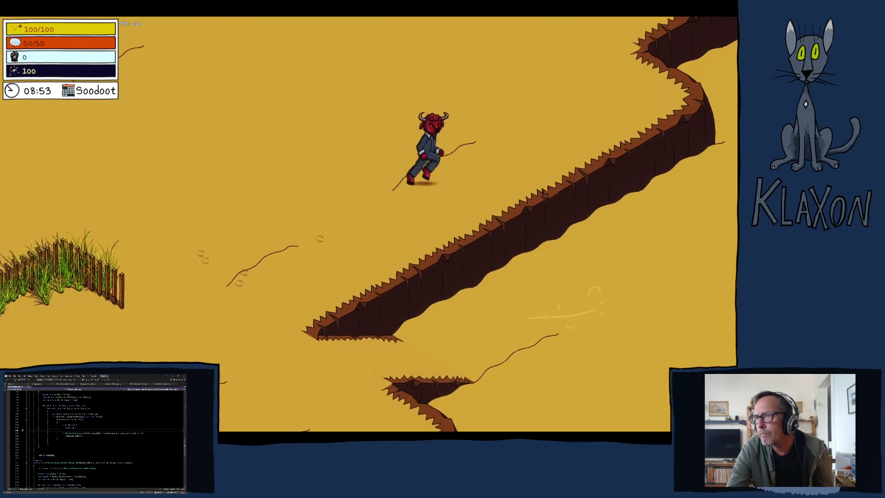
key("a")
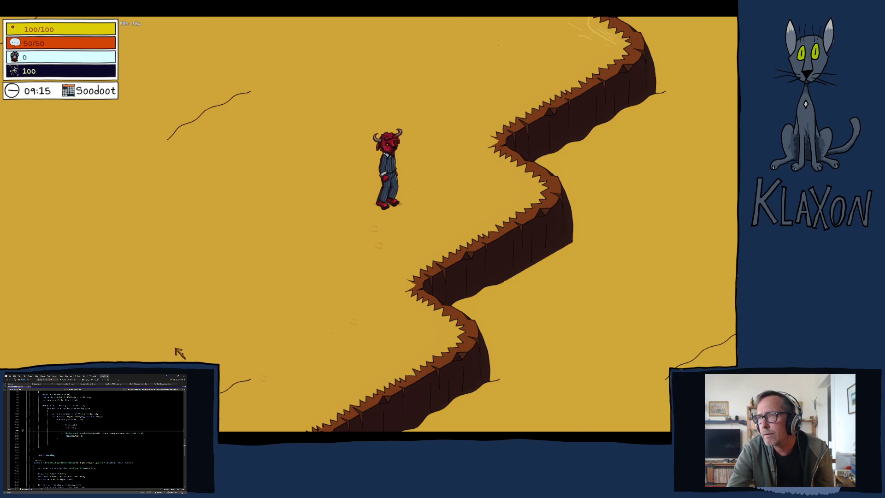
key("a")
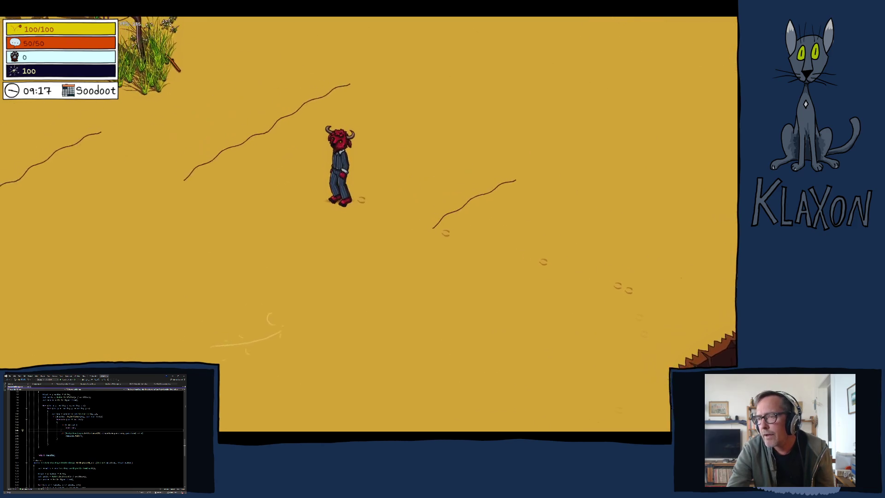
Step: Teleport to the Camp and run into the campsite to complete Reach the campsite
left_click(339, 421)
left_click(328, 354)
left_click(440, 416)
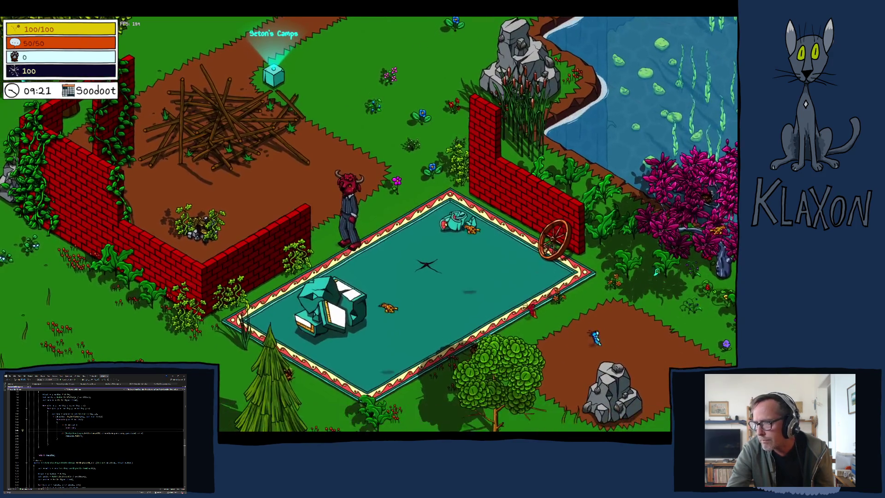
key("w")
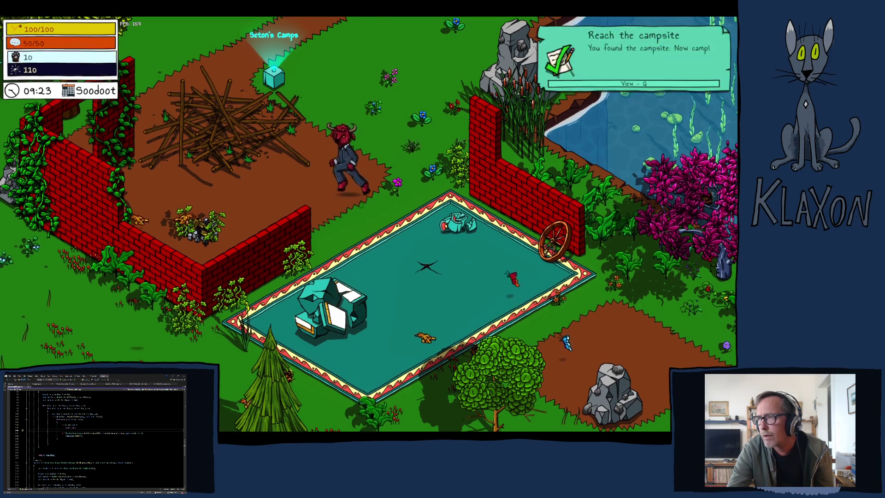
key("q")
key("q")
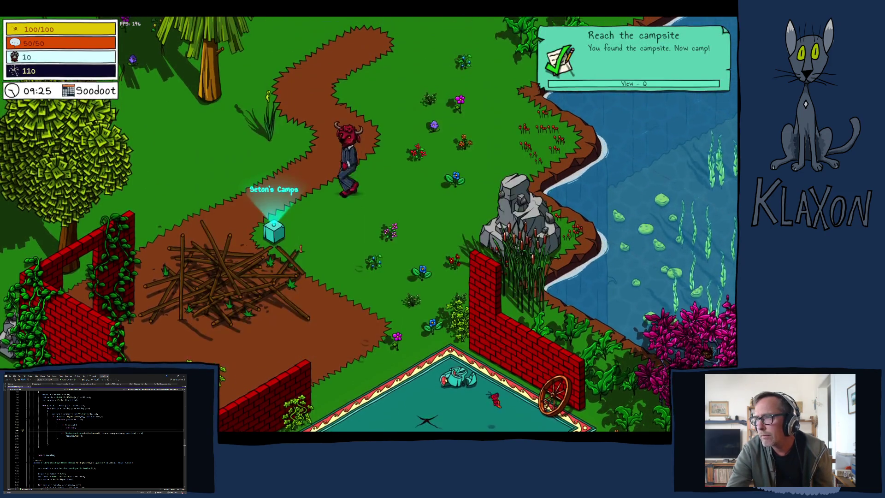
key("a")
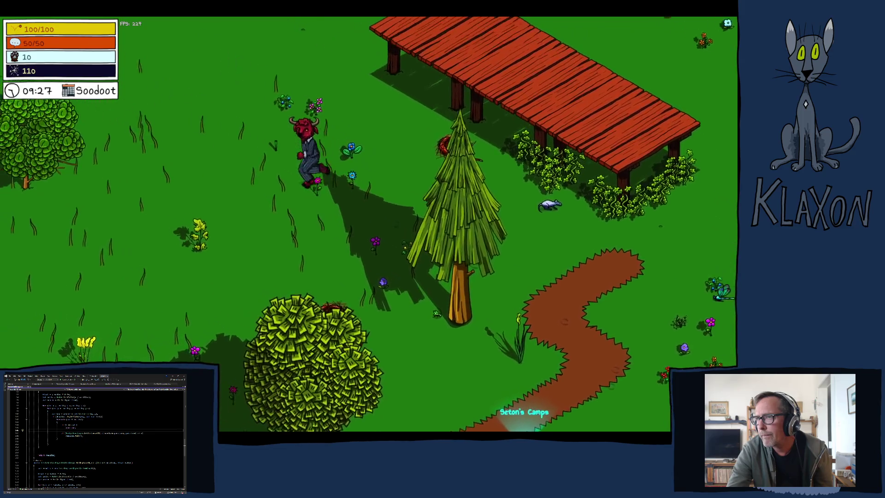
key("a")
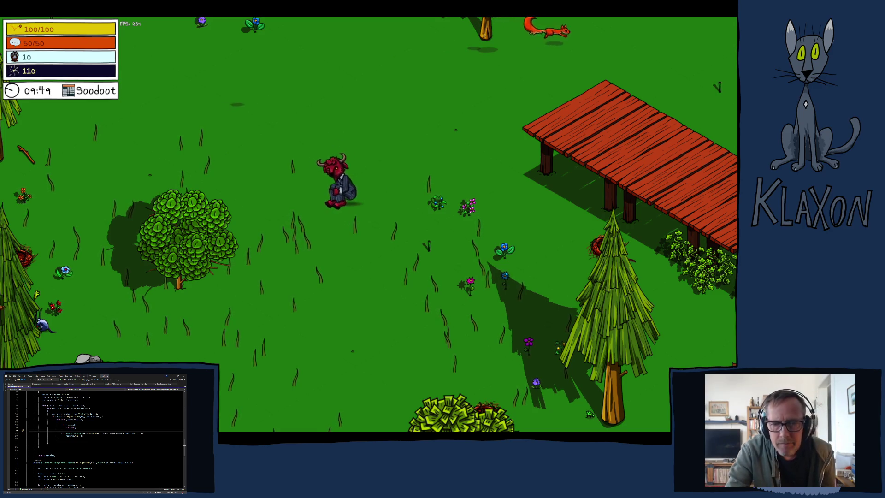
Step: Pause the playtest build and confirm quitting the game
key("Escape")
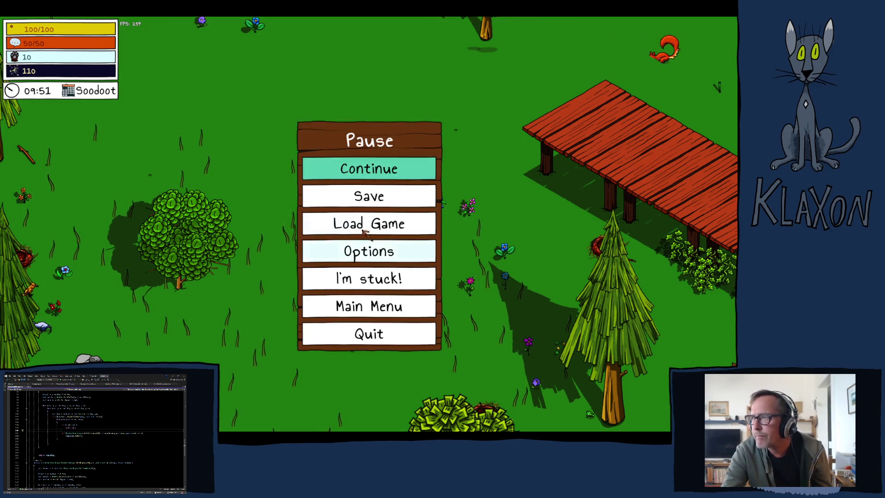
left_click(368, 334)
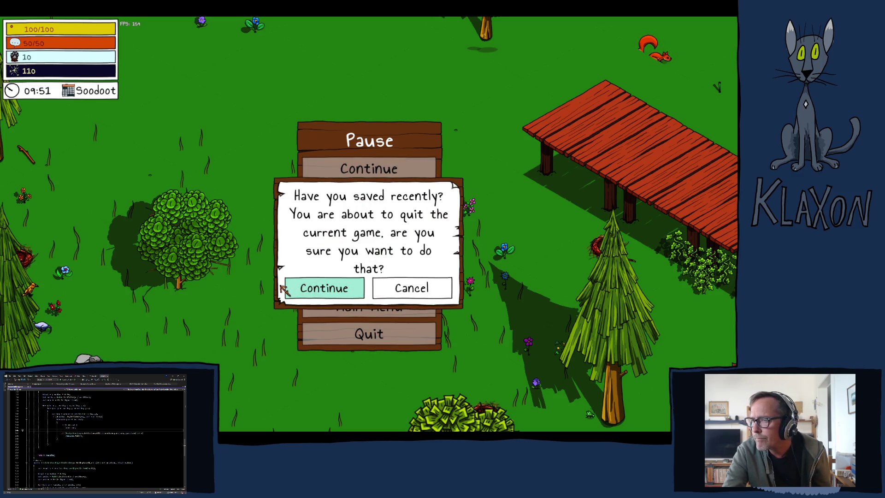
key("Return")
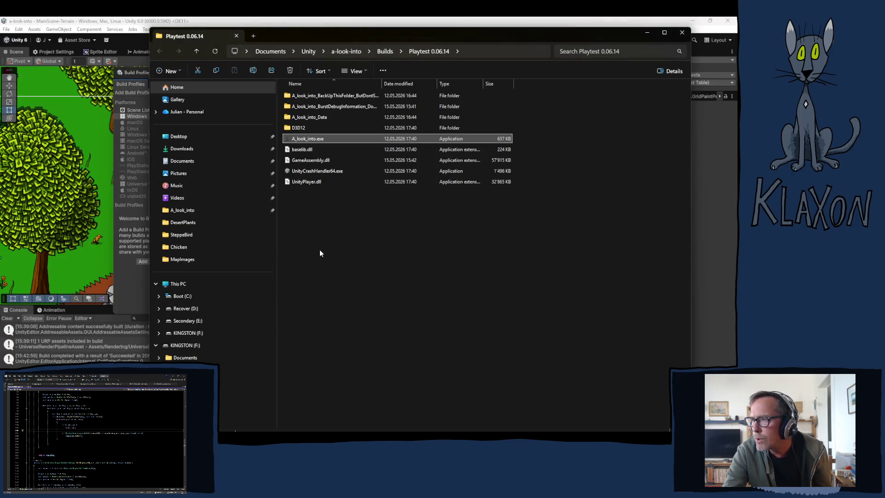
Step: Close the Playtest 0.06.14 folder window and the Unity Build Profiles window
left_click(682, 32)
left_click(381, 74)
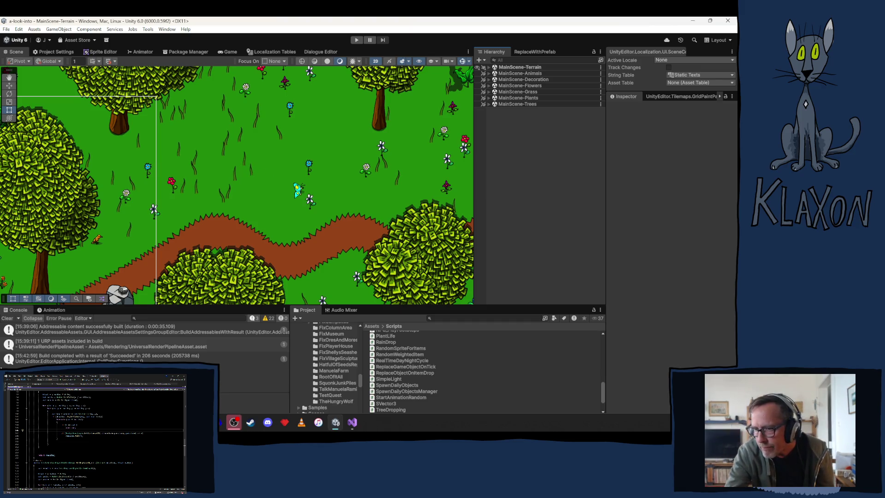
Step: Clear the Console, widen and heighten the Scene view, then glance at DecorationManager.cs
left_click(8, 318)
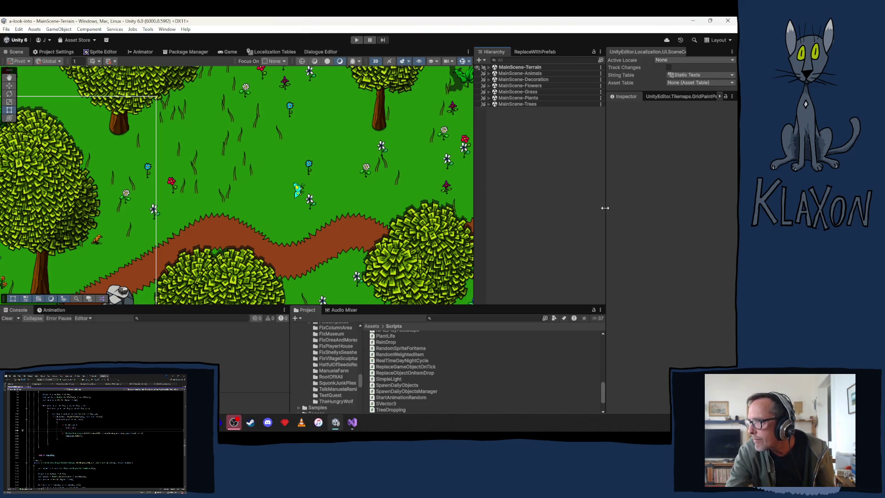
left_click_drag(605, 208, 611, 210)
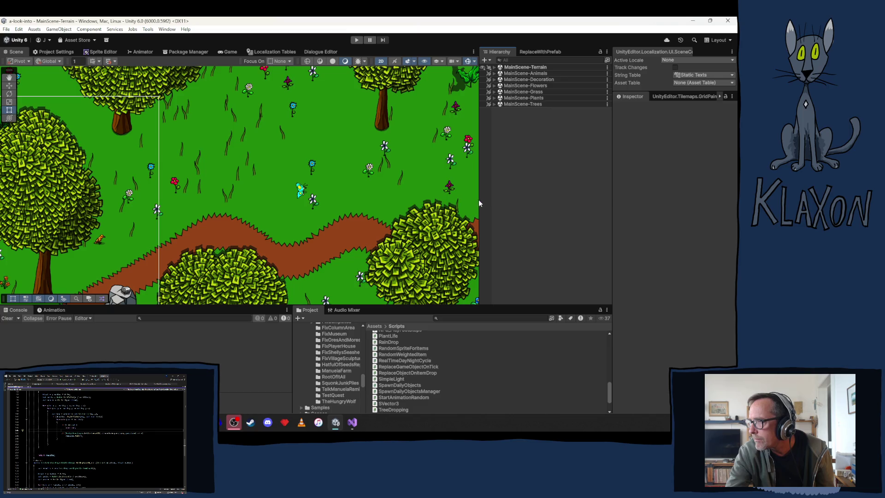
left_click_drag(479, 197, 513, 196)
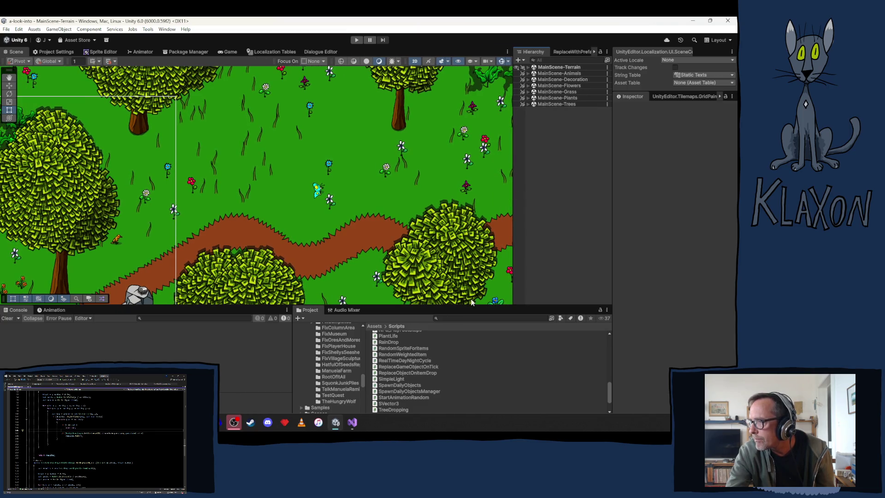
left_click_drag(470, 305, 461, 342)
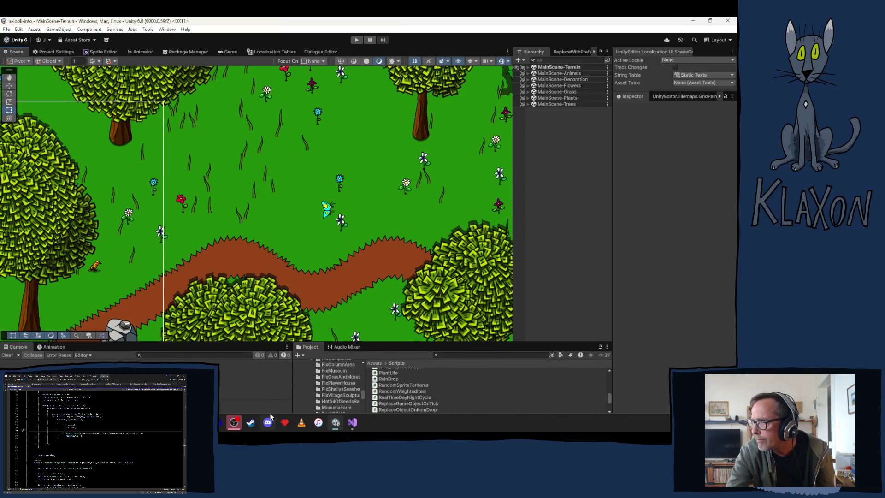
left_click(352, 422)
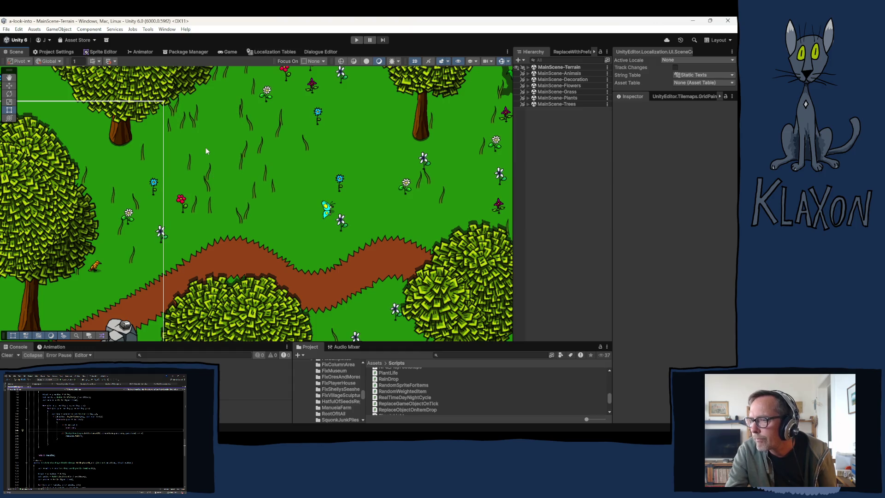
scroll(274, 251, "down", 5)
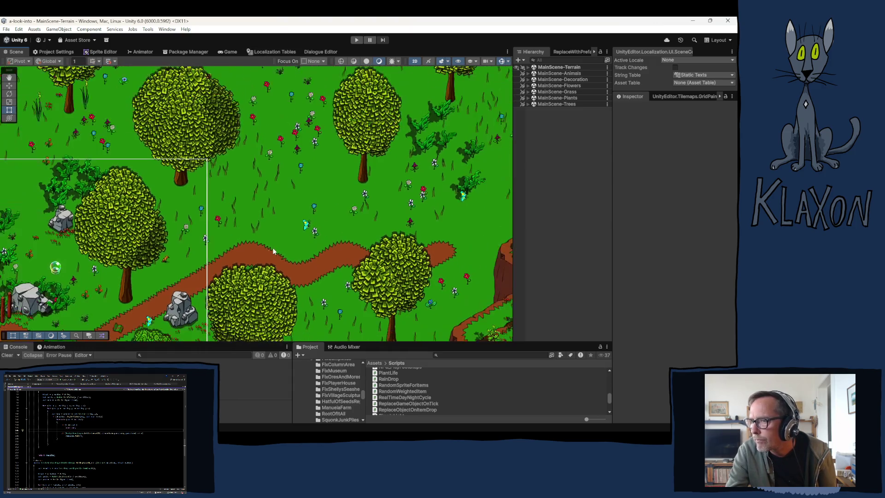
scroll(239, 235, "down", 3)
right_click(277, 229)
left_click(192, 225)
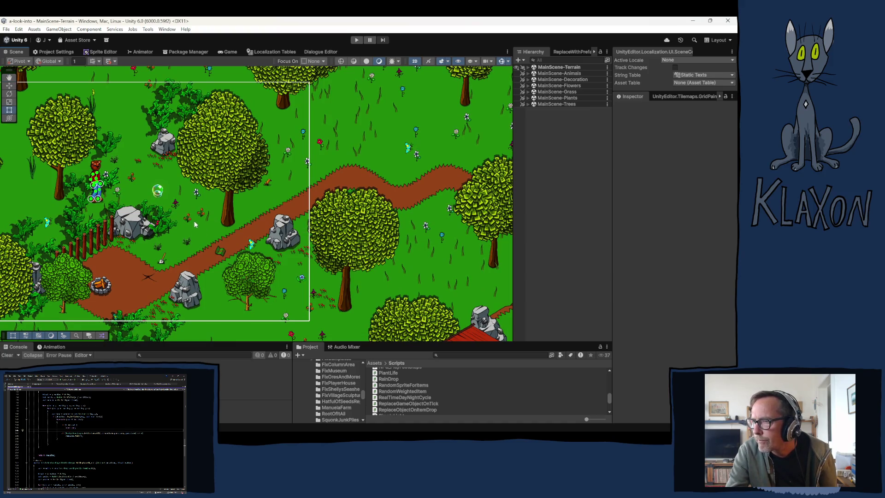
mouse_move(459, 148)
left_mouse_down()
mouse_move(470, 254)
mouse_move(502, 290)
mouse_move(254, 312)
mouse_move(265, 375)
left_mouse_up()
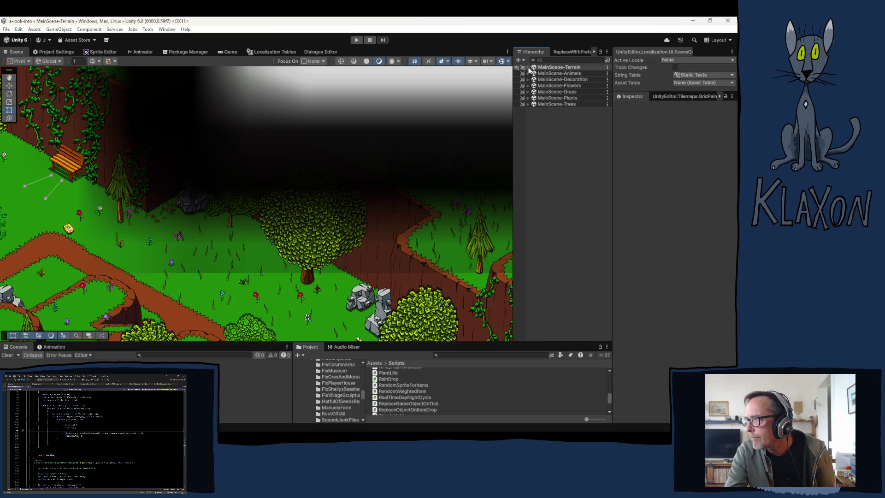
left_click(529, 68)
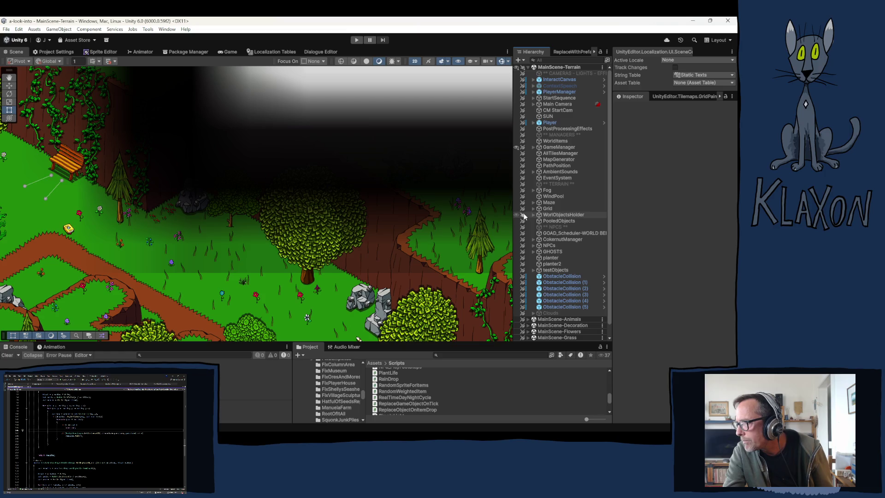
left_click(533, 146)
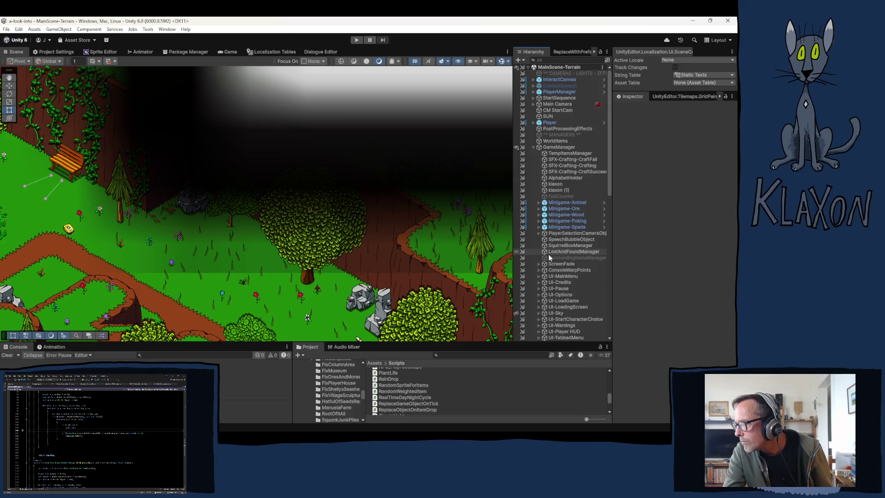
scroll(552, 257, "down", 3)
scroll(552, 256, "down", 3)
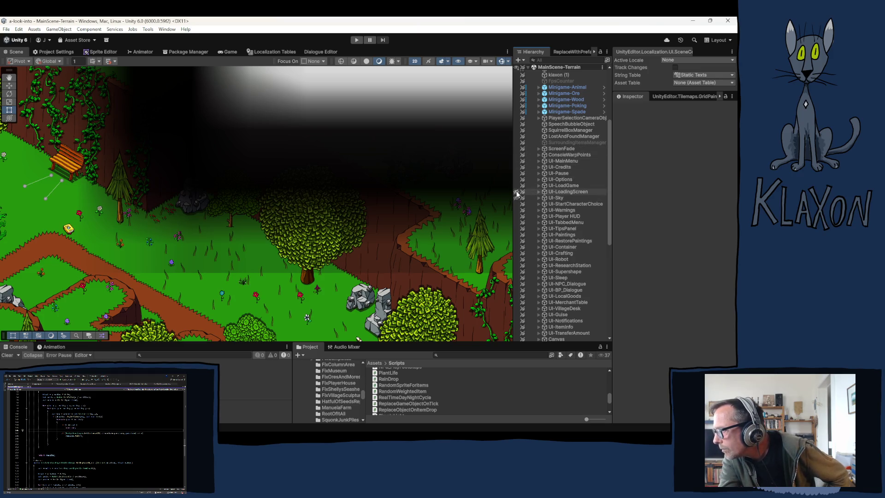
left_click(516, 235)
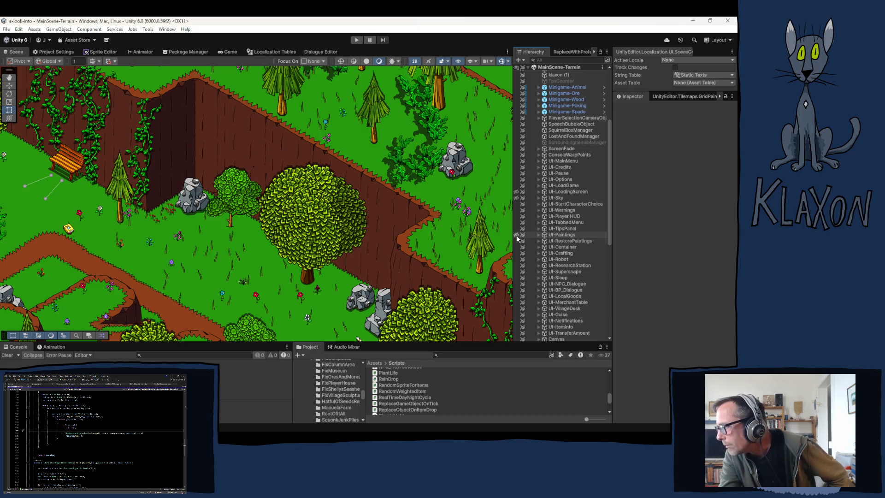
scroll(544, 284, "down", 1)
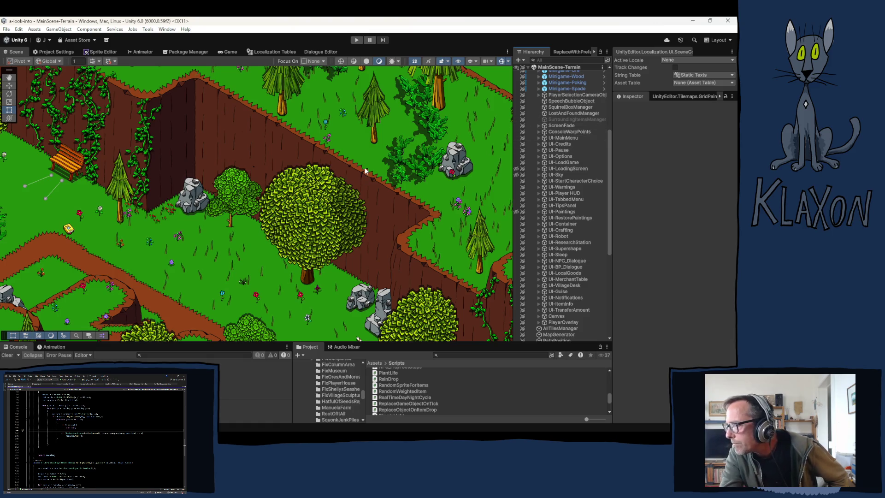
Step: Zoom out and move across the terrain past the hedge maze and town hall to the river
scroll(364, 178, "down", 5)
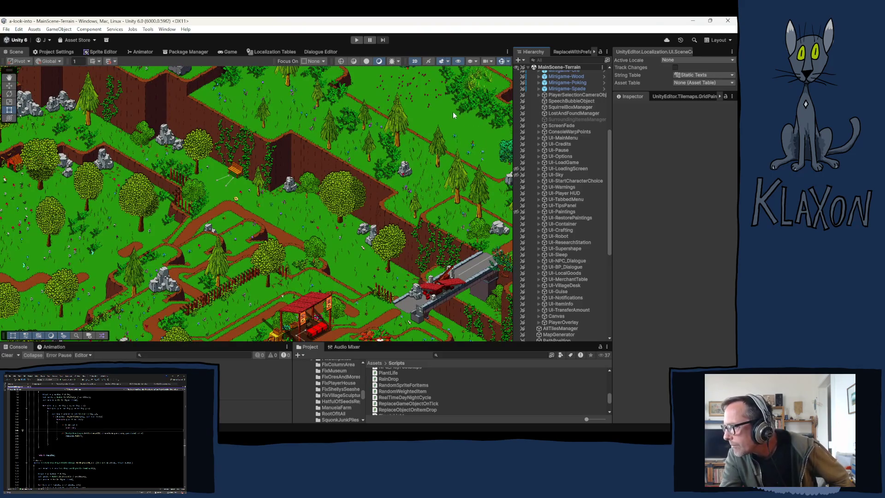
left_click_drag(449, 105, 405, 130)
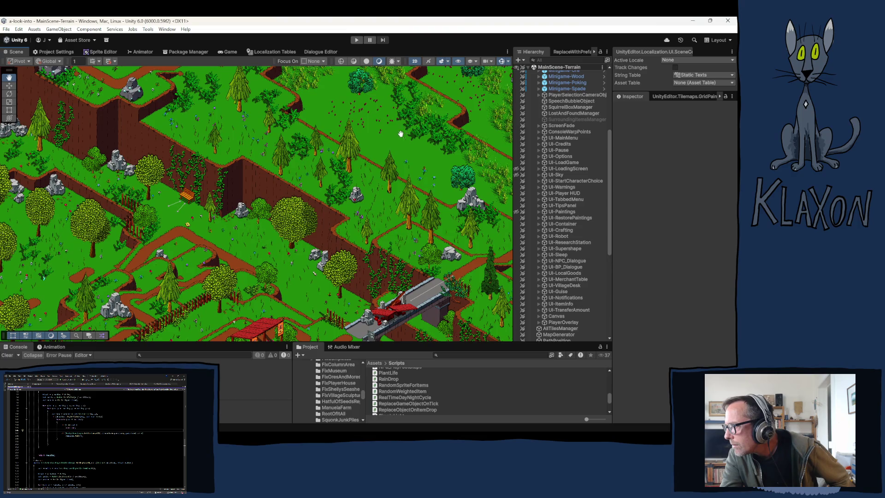
key("Up")
key("Right")
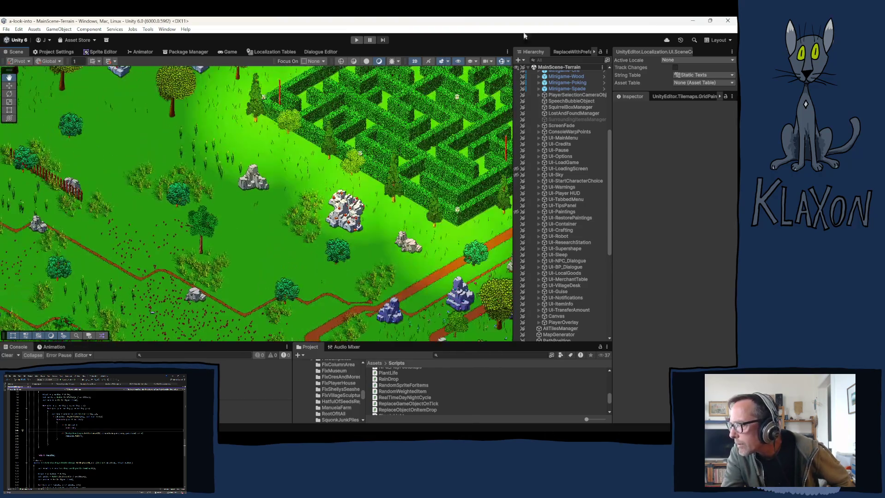
key("Up")
key("Right")
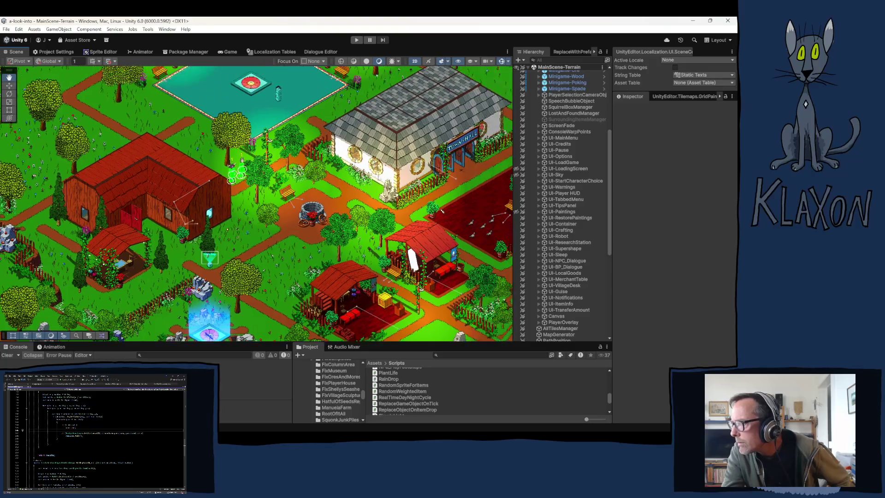
key("Up")
key("Right")
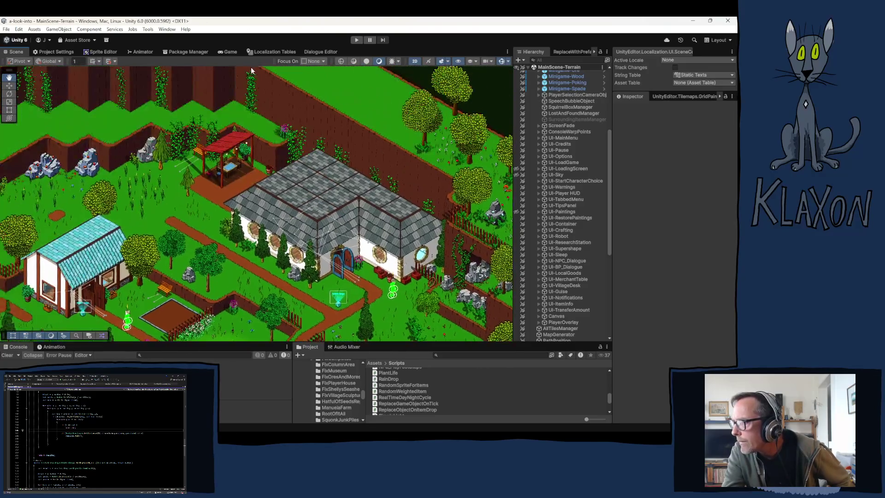
key("Down")
key("Left")
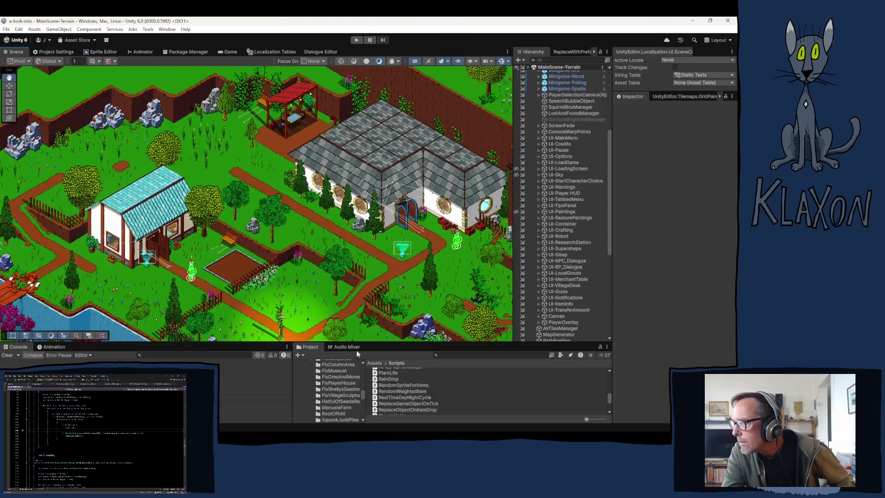
key("Down")
key("Left")
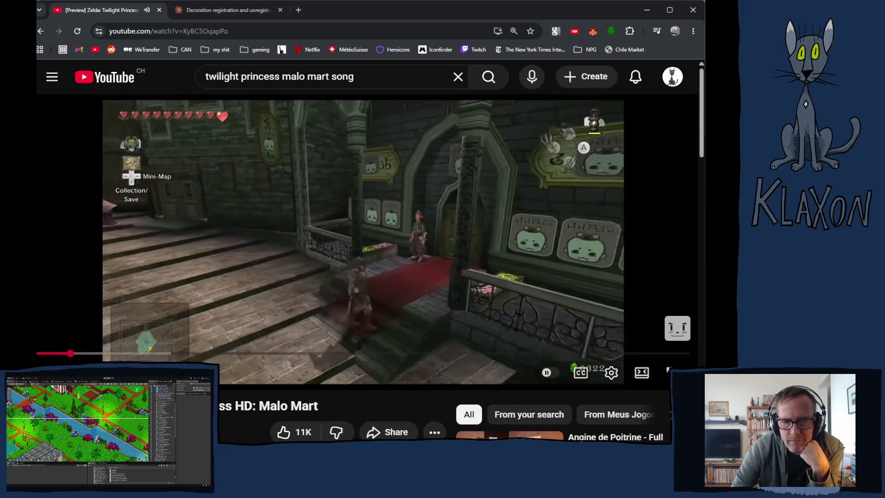
Step: Skip the Malo Mart video forward to the shop counter scene
key("Right")
key("Right")
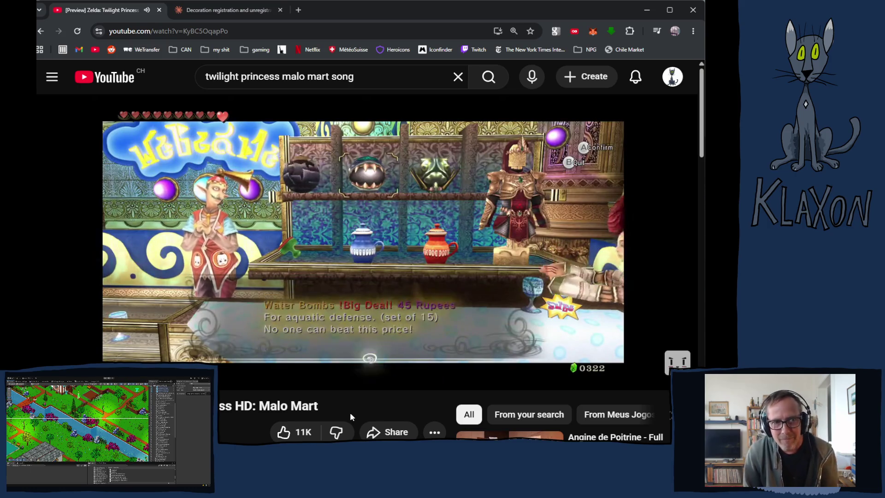
key("Right")
key("Right")
key("Right")
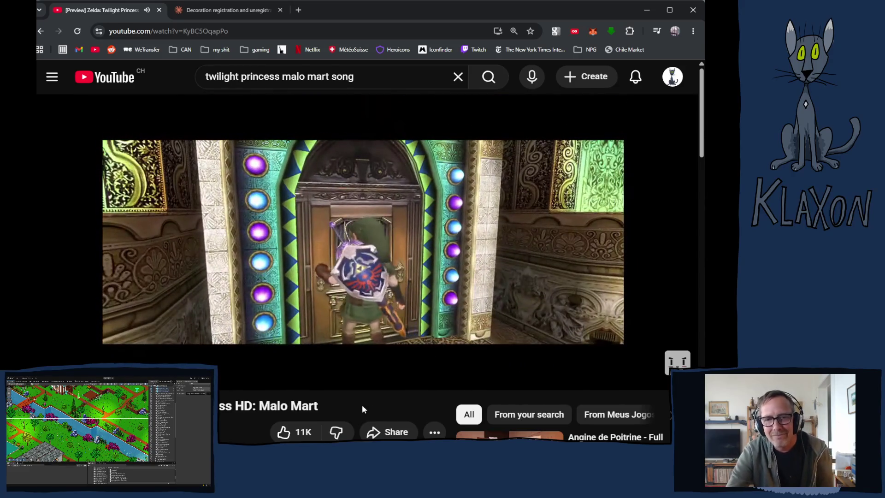
Step: Pause the Malo Mart video as Link steps through the shop door
left_click(210, 273)
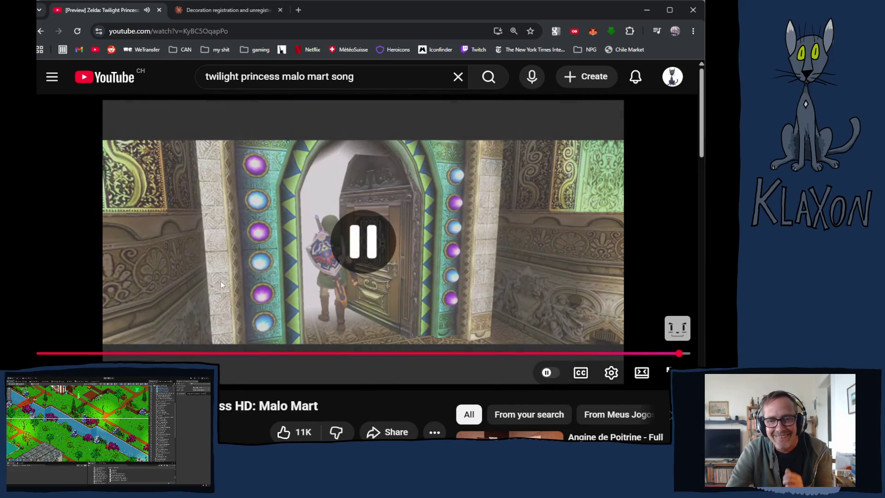
Step: Scroll down the YouTube page below the paused video
scroll(222, 279, "down", 2)
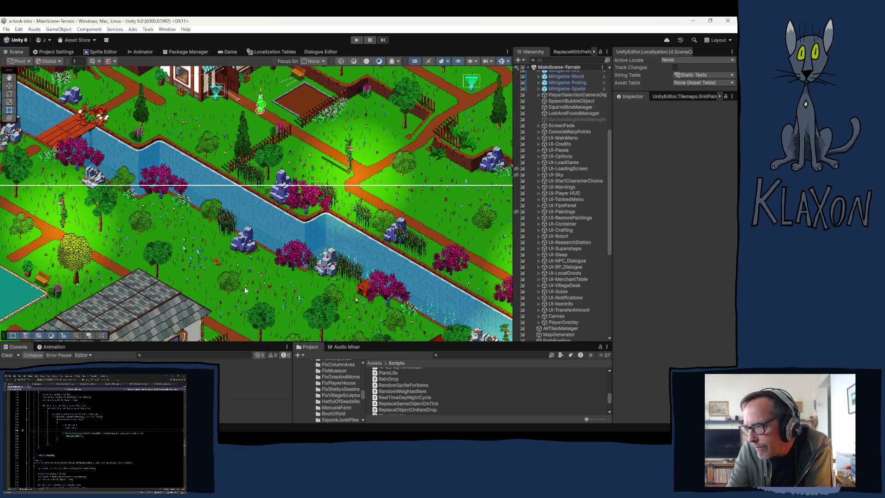
Step: Zoom out the Scene view and pan the map toward the barn and pond
scroll(232, 269, "down", 1)
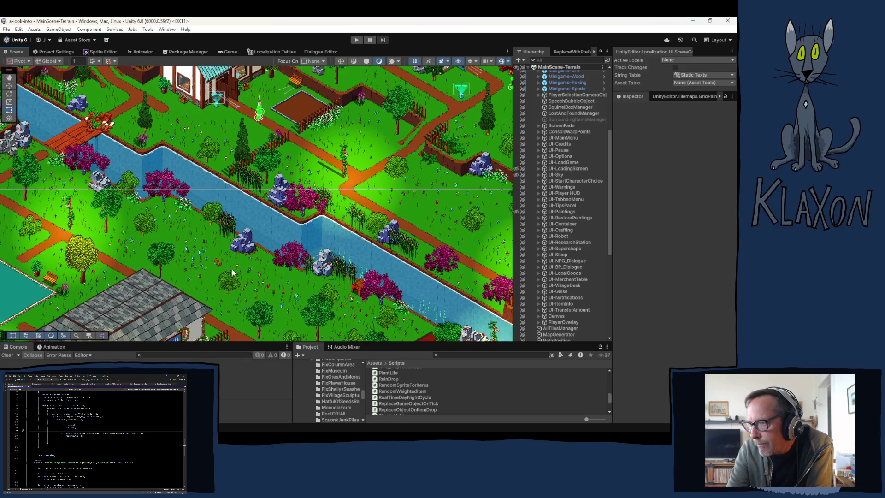
scroll(232, 269, "down", 1)
scroll(228, 270, "down", 3)
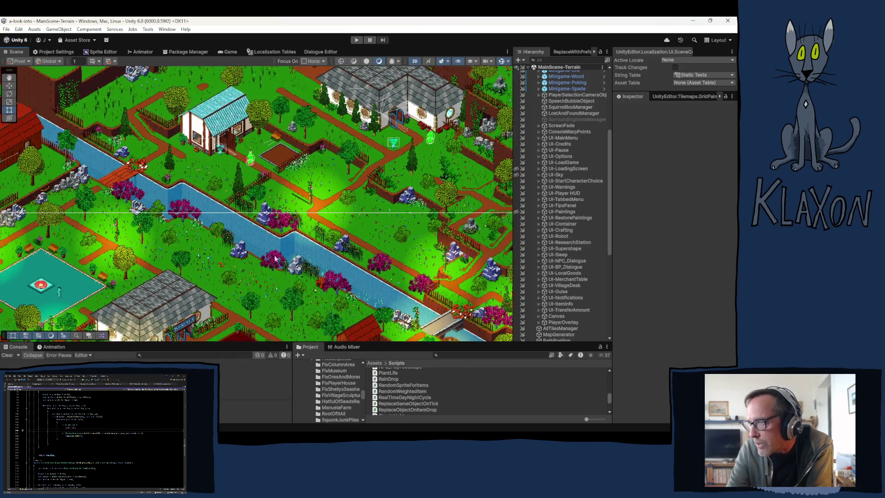
scroll(310, 251, "down", 2)
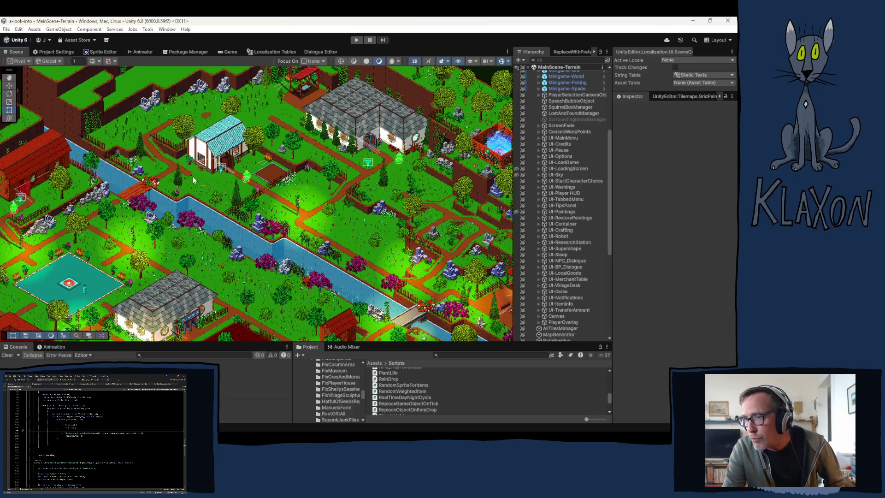
scroll(288, 245, "up", 3)
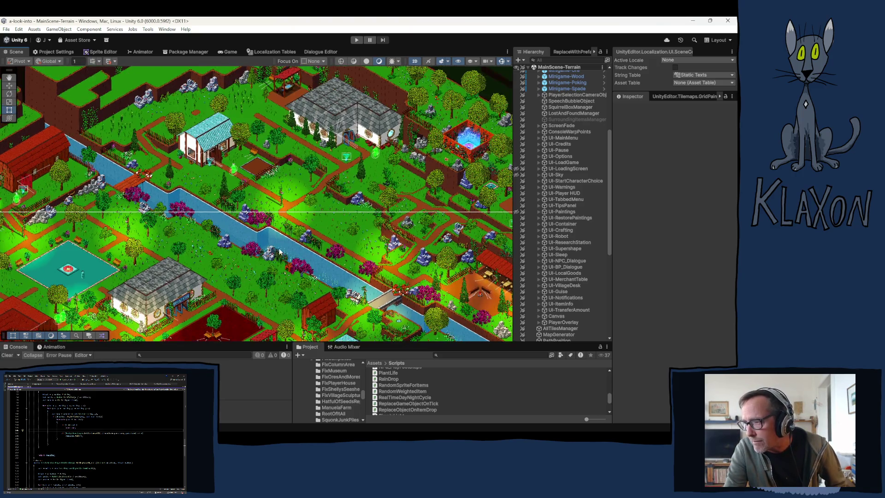
scroll(326, 272, "down", 2)
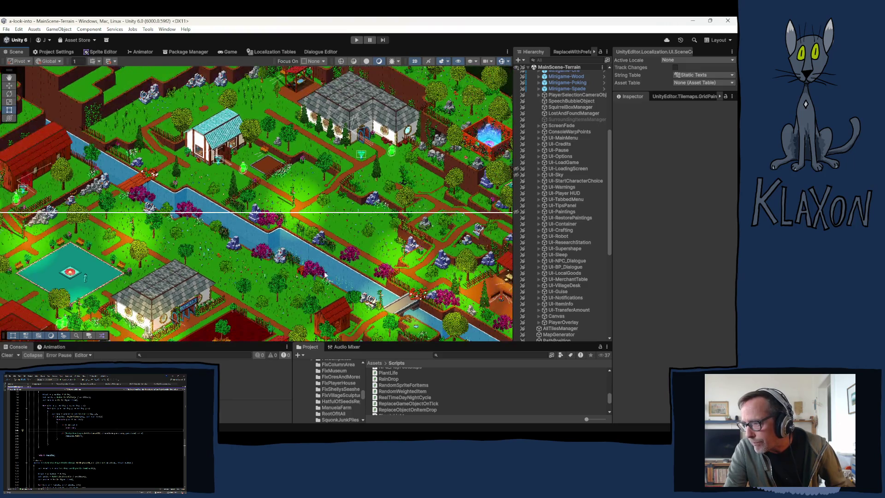
mouse_move(129, 169)
left_mouse_down()
mouse_move(110, 122)
mouse_move(44, 70)
mouse_move(58, 16)
mouse_move(86, 323)
mouse_move(172, 224)
mouse_move(277, 214)
mouse_move(254, 230)
left_mouse_up()
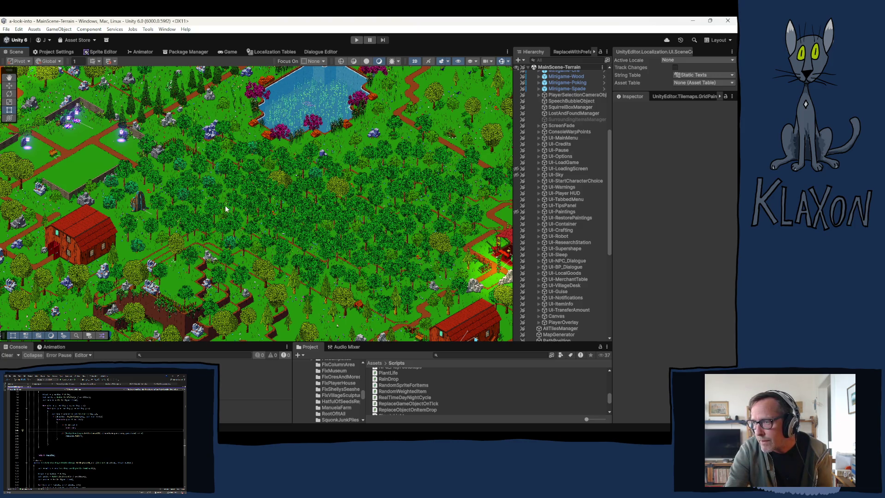
scroll(119, 183, "up", 4)
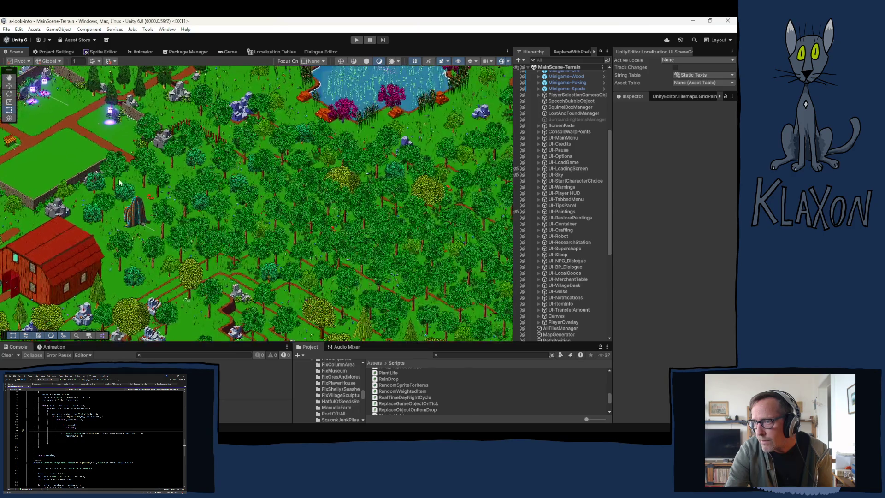
mouse_move(194, 219)
left_mouse_down()
mouse_move(276, 261)
mouse_move(104, 194)
left_mouse_up()
Step: Move the view past the river and bridge until the red barn farm is centred
key("Right")
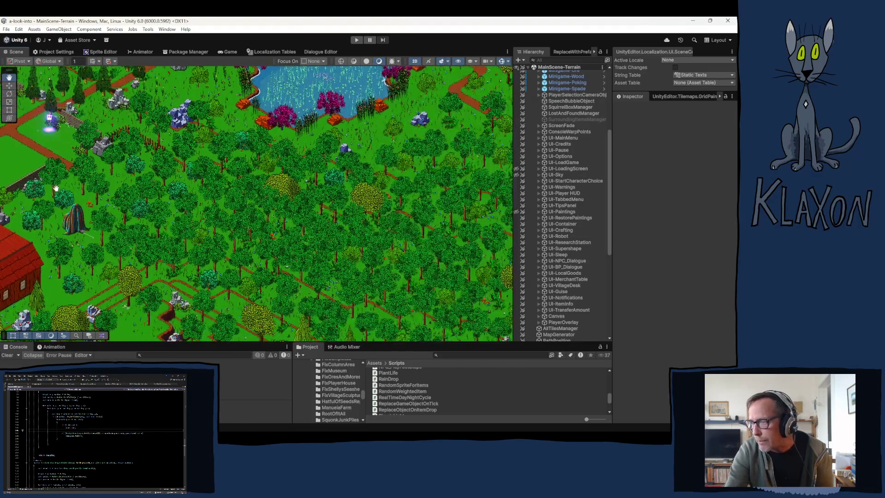
mouse_move(469, 252)
left_mouse_down()
mouse_move(375, 296)
mouse_move(245, 291)
mouse_move(243, 274)
mouse_move(195, 253)
left_mouse_up()
key("Up")
key("Right")
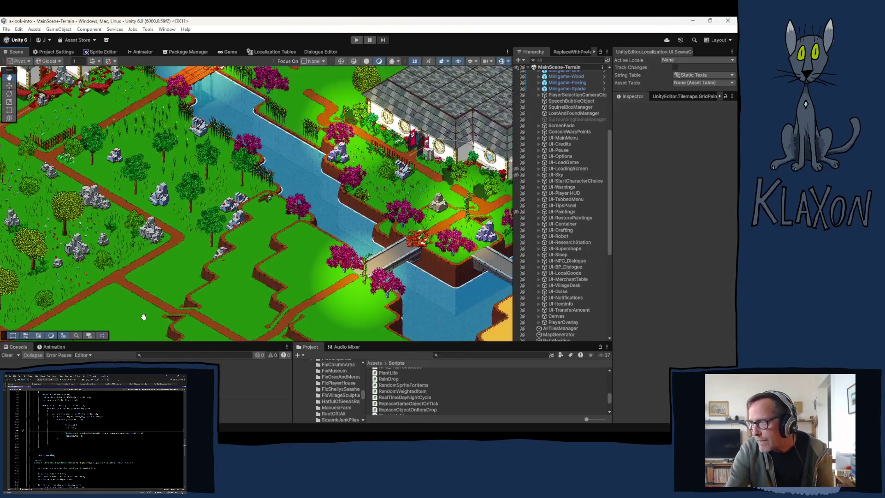
key("Up")
key("Right")
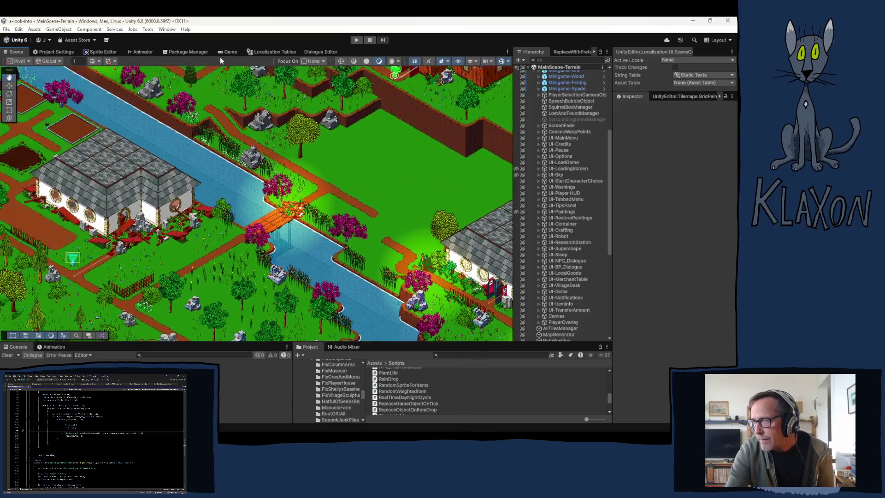
key("Up")
key("Left")
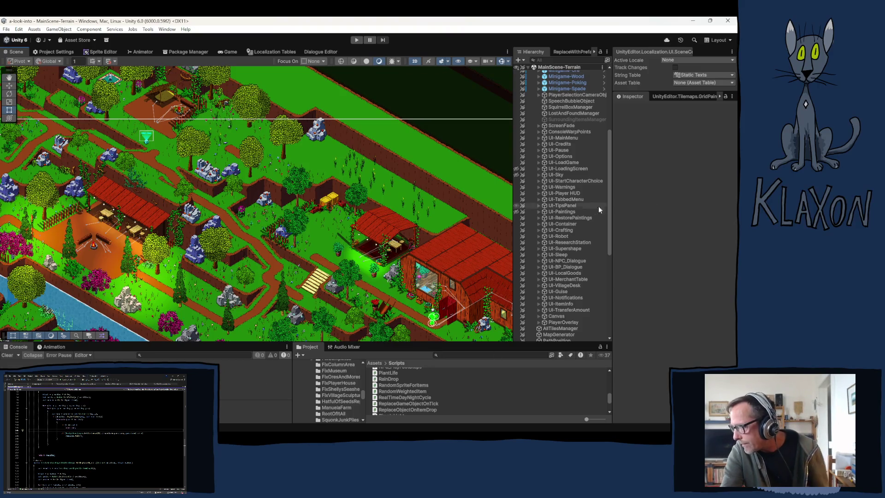
Step: Collapse GameManager and expand MainScene-Animals and Animals in the Hierarchy
scroll(549, 108, "up", 3)
scroll(549, 108, "up", 1)
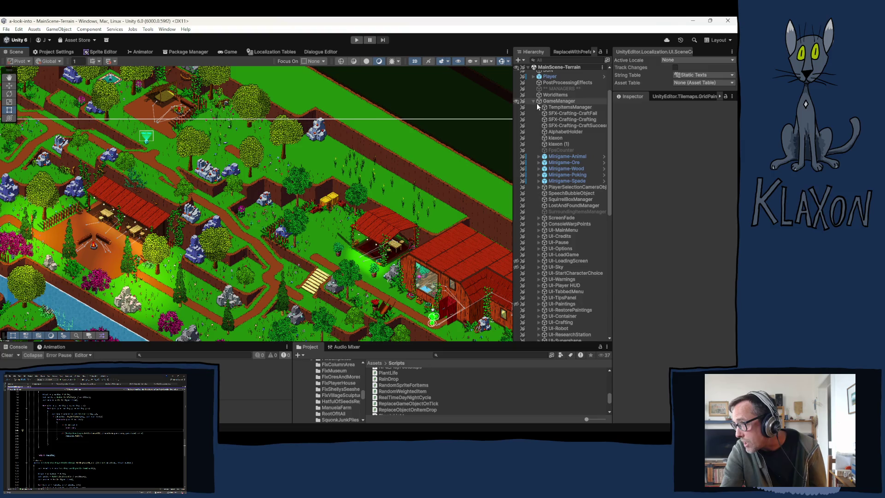
left_click(533, 101)
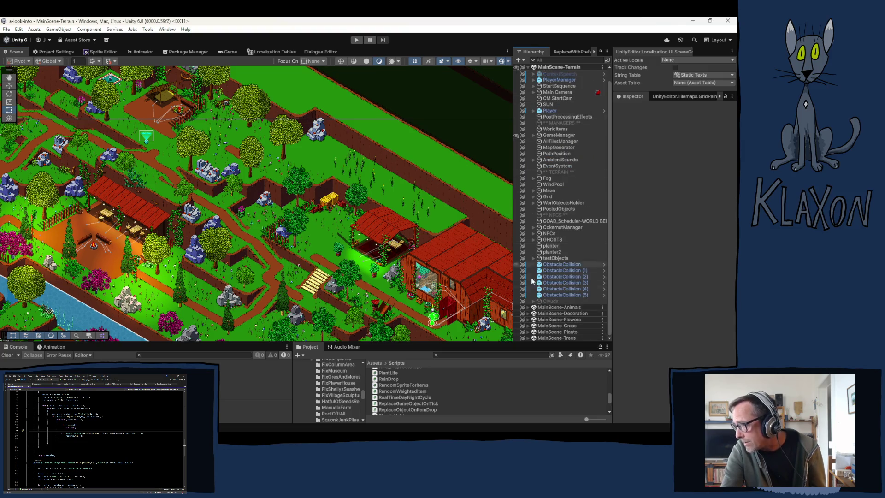
left_click(528, 307)
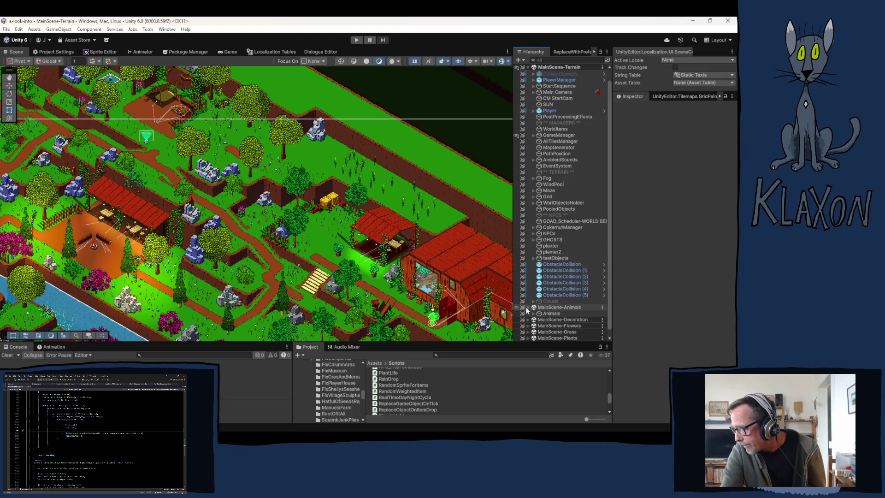
left_click(533, 313)
Step: Expand ChickenAndWorms, select the BluValley–ThimbletonNorth regions, narrow to Beach, and enter Play mode
scroll(540, 306, "down", 6)
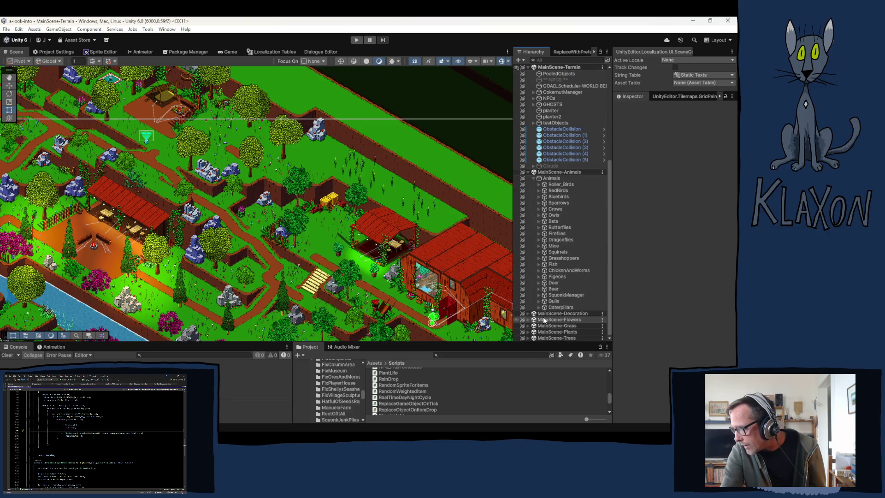
left_click(538, 270)
scroll(540, 272, "down", 3)
left_click(560, 225)
left_click(567, 270, "shift")
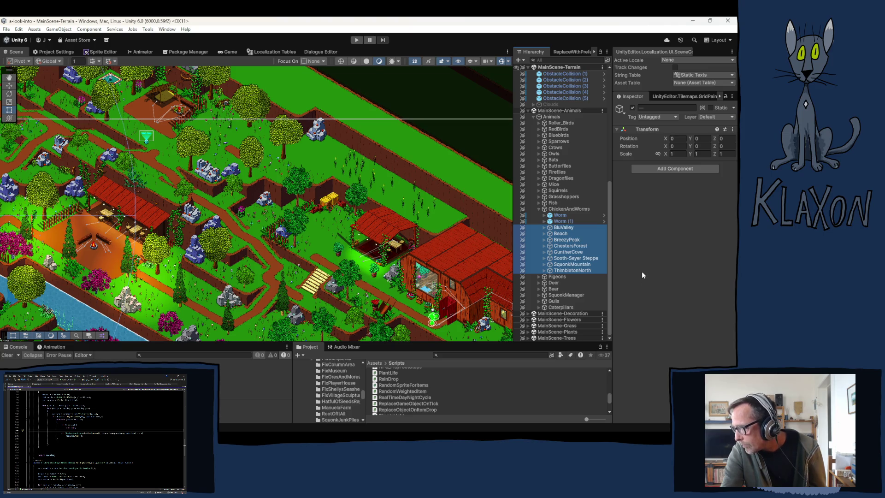
left_click(560, 233)
left_click(356, 40)
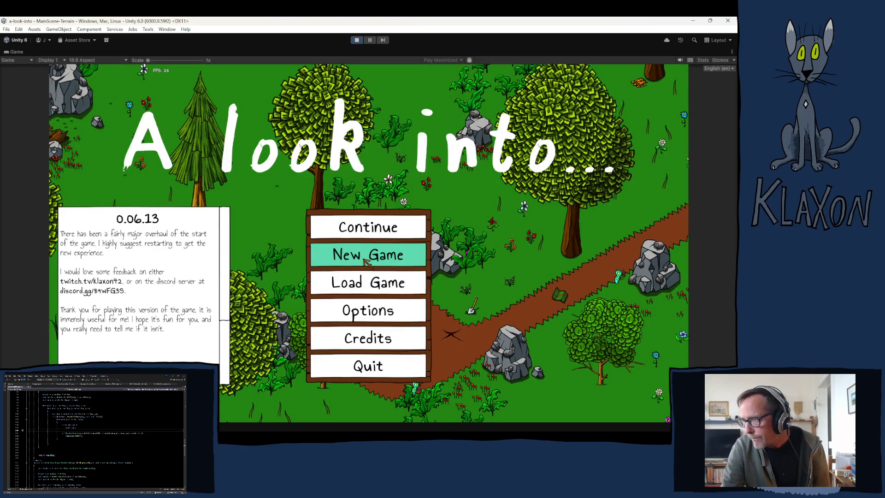
Step: Start and confirm a new game, accept the character, and briefly check the map
left_click(364, 256)
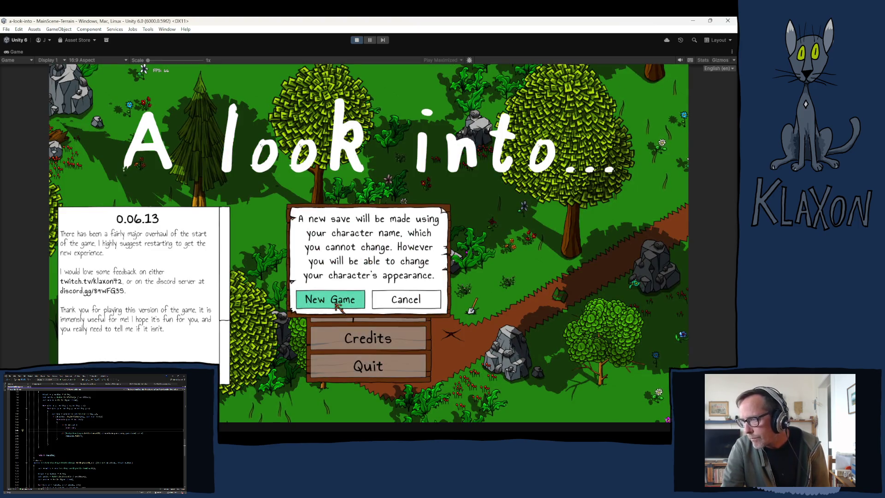
left_click(339, 300)
left_click(387, 308)
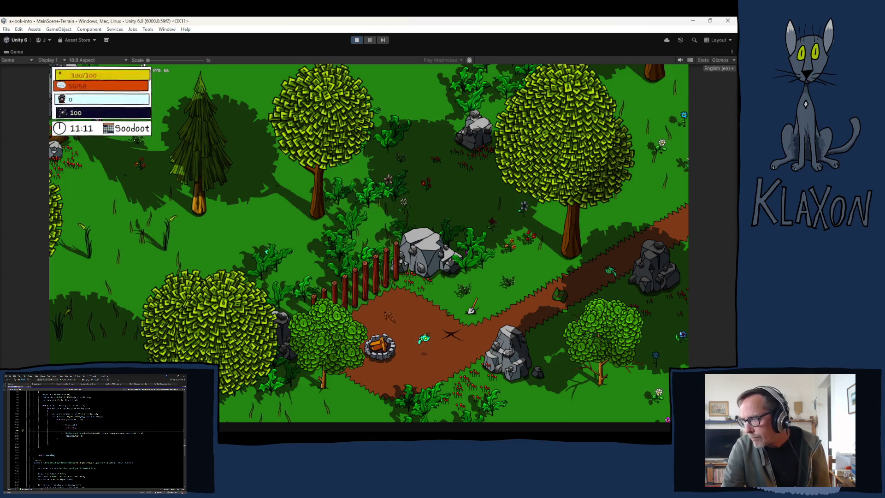
key("d")
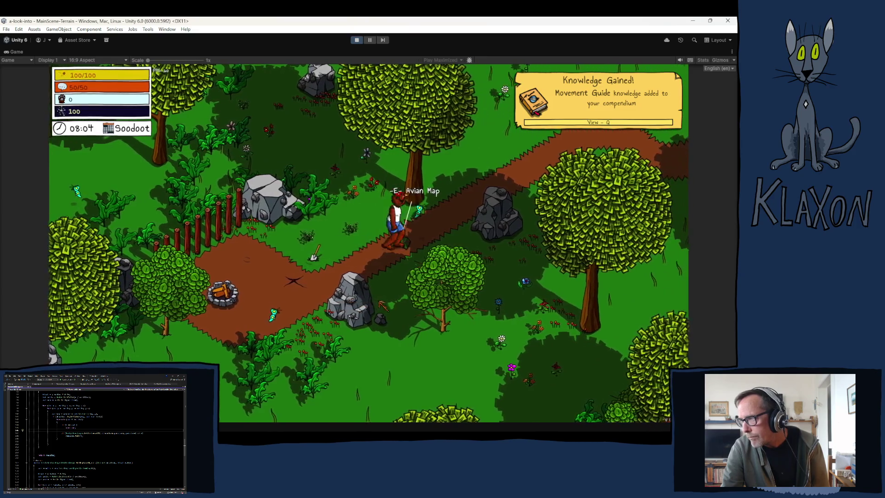
key("Tab")
key("Tab")
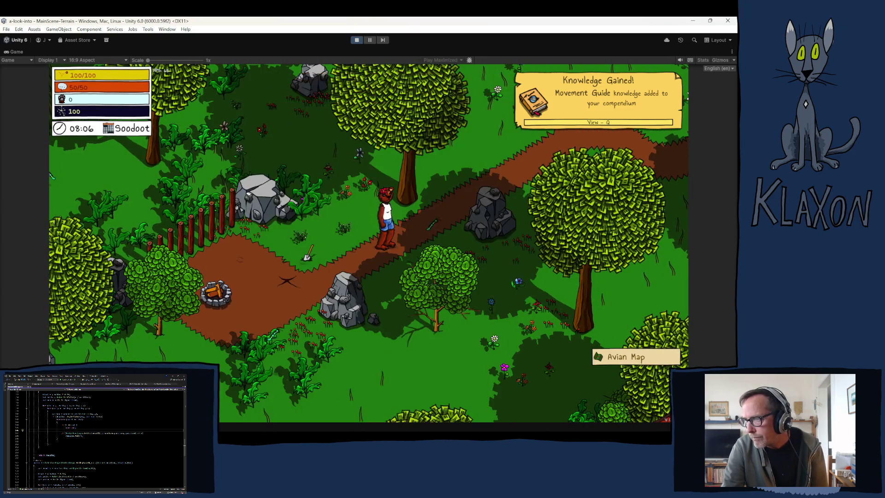
key("Tab")
key("Tab")
Step: Teleport the player to the Beach using the F1 debug bar
key("F1")
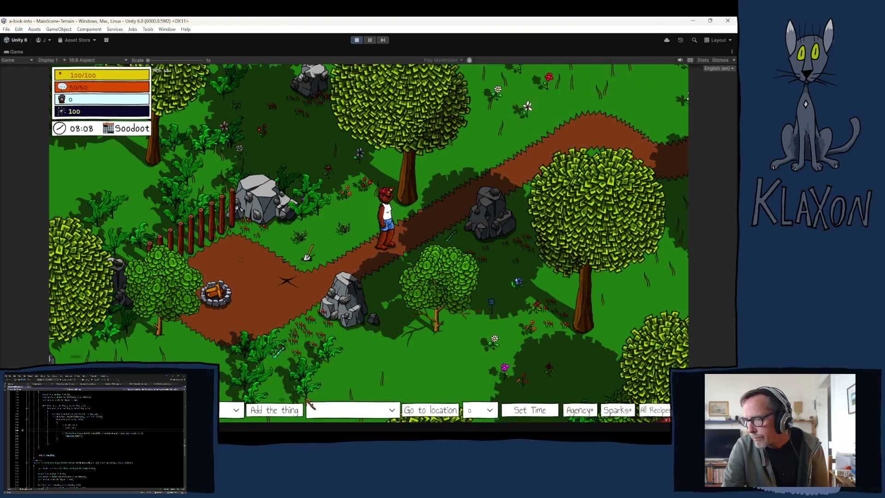
left_click(236, 410)
left_click(241, 416)
left_click(341, 410)
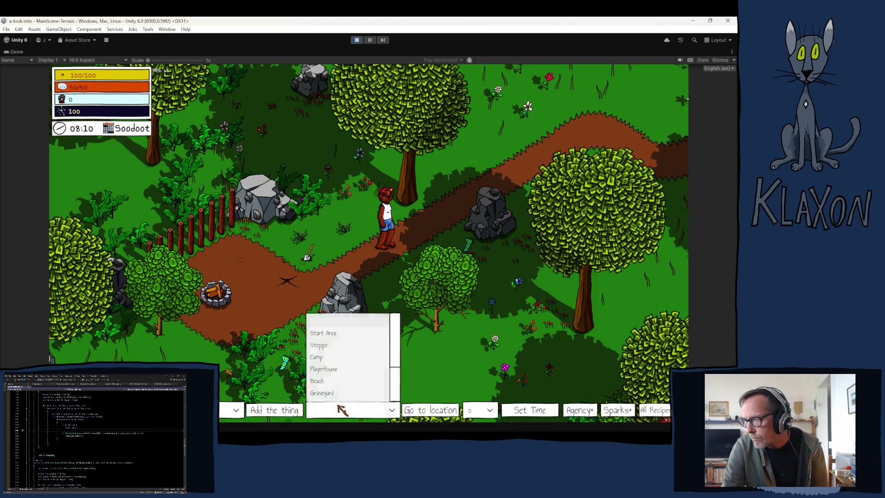
left_click(316, 380)
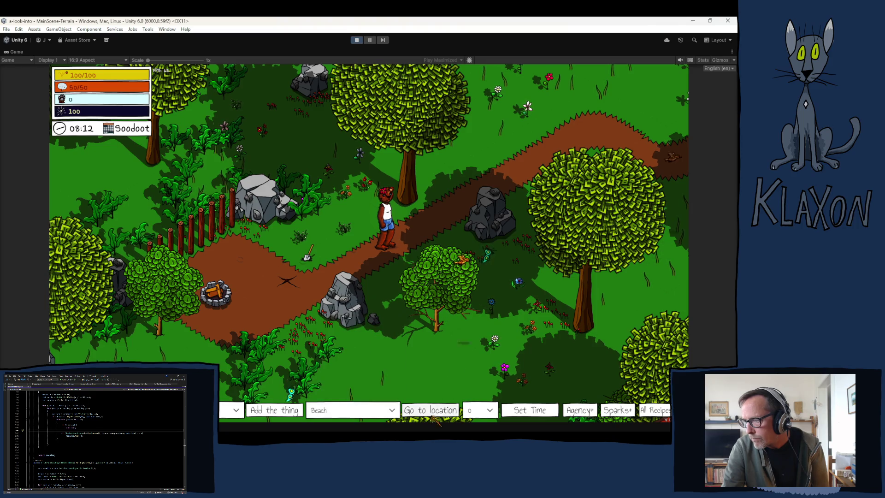
left_click(431, 410)
Step: Run across the beach to the chicken by the doghouse and talk through its dialogue
key("w")
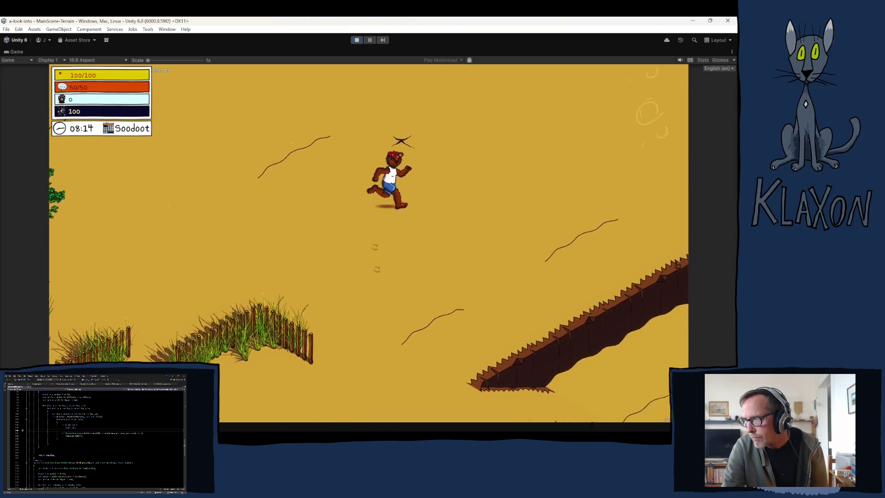
key("w")
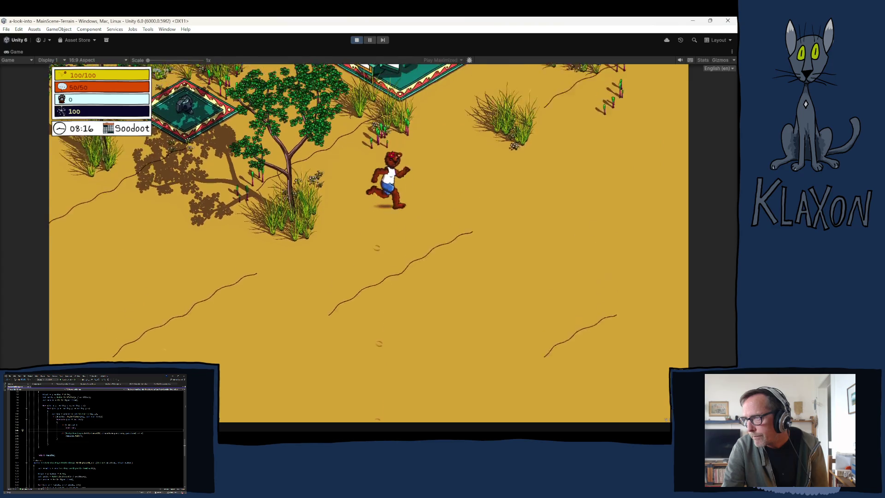
key("w")
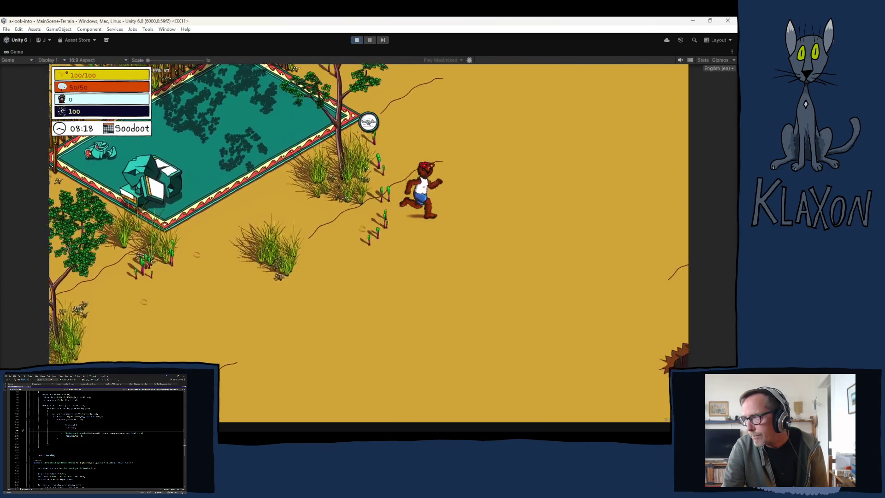
key("w")
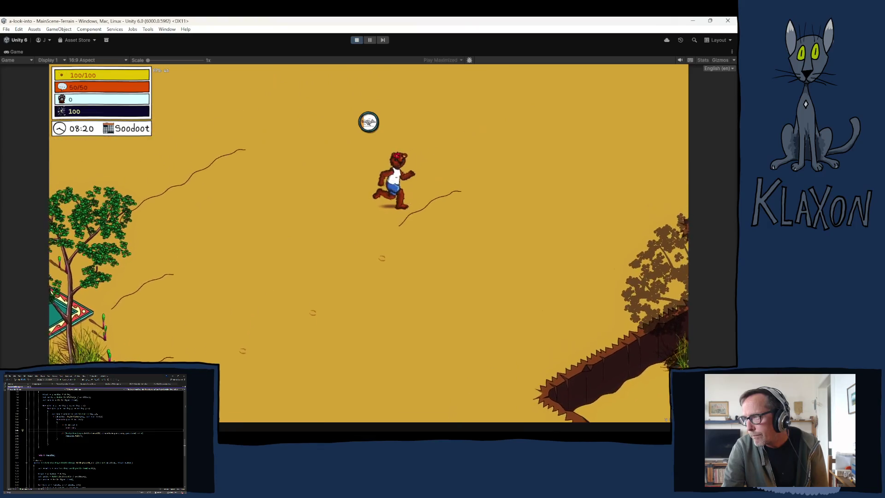
key("w")
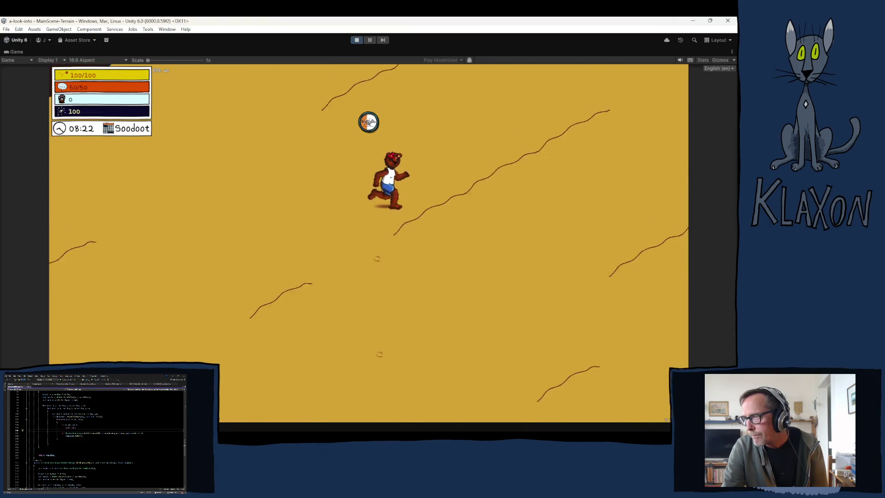
key("w")
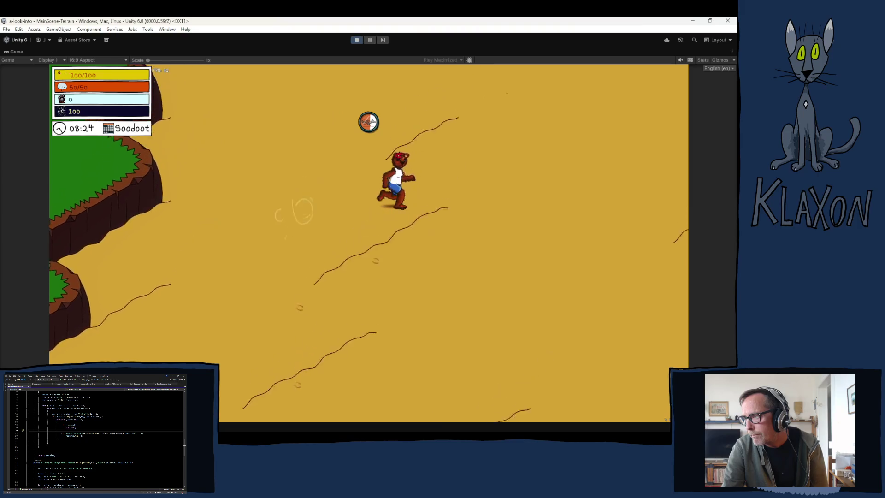
key("w")
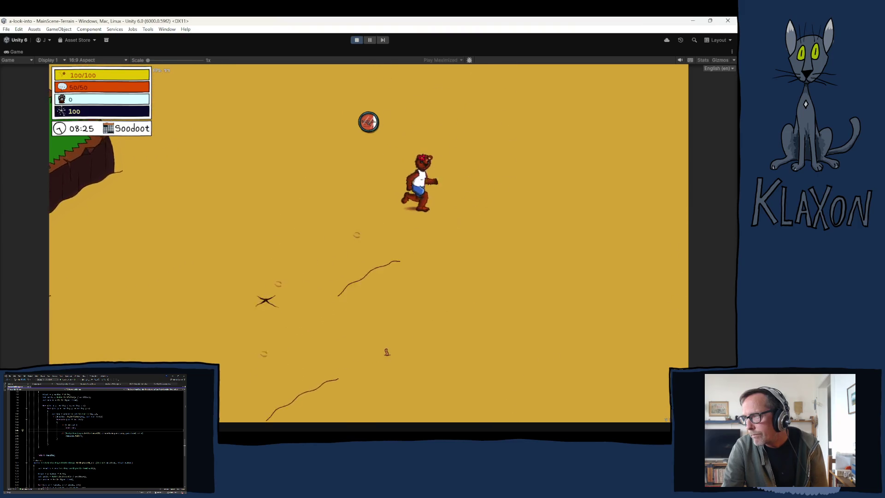
key("a")
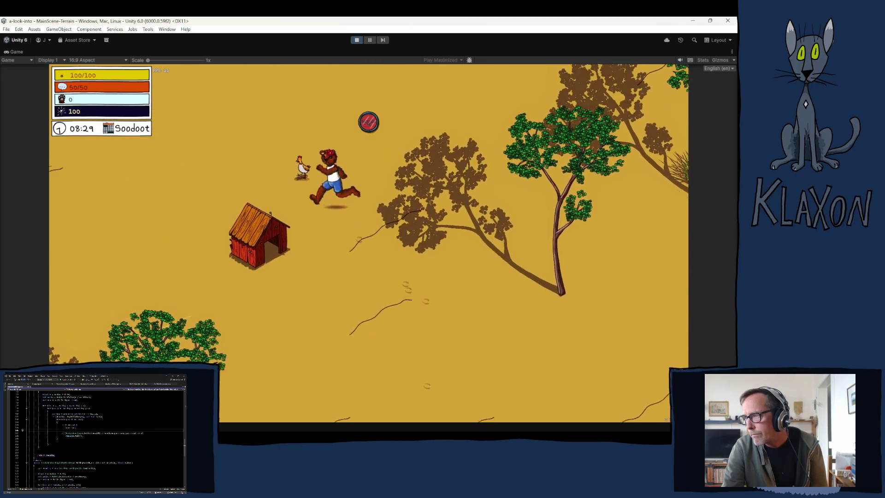
key("space")
key("space")
key("space")
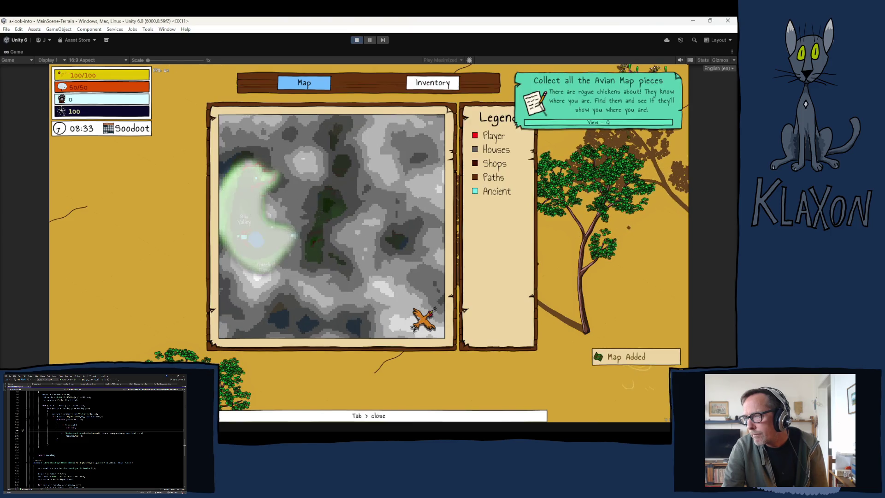
Step: Stop Play mode to return from the game view to the scene editor
left_click(356, 40)
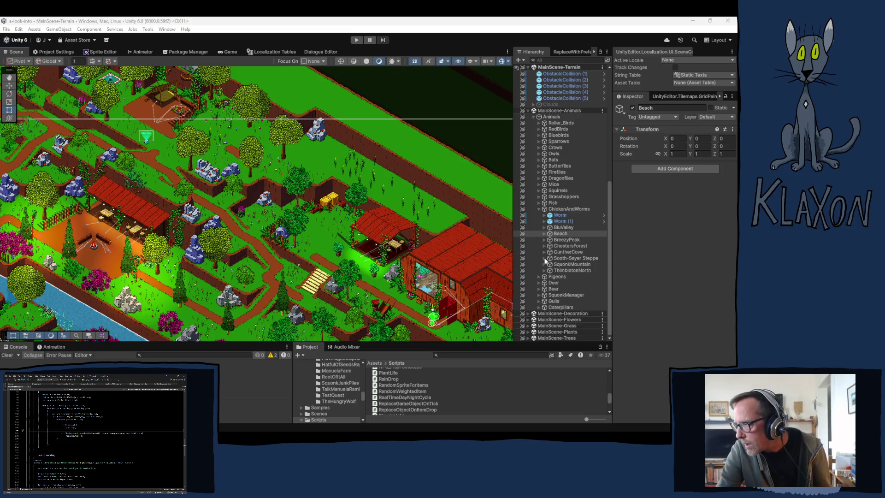
Step: Select ChickenNew (1) under Beach and locate its Element 1 dialogue in the Chickens folder
left_click(545, 234)
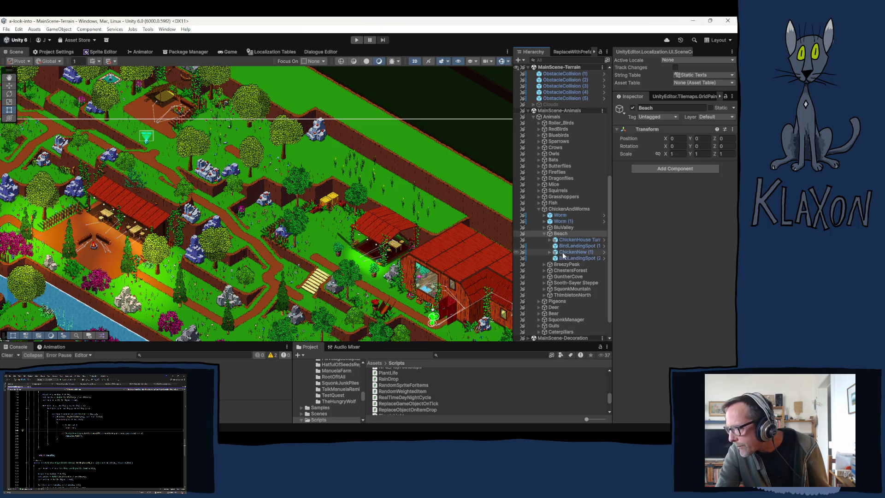
left_click(571, 252)
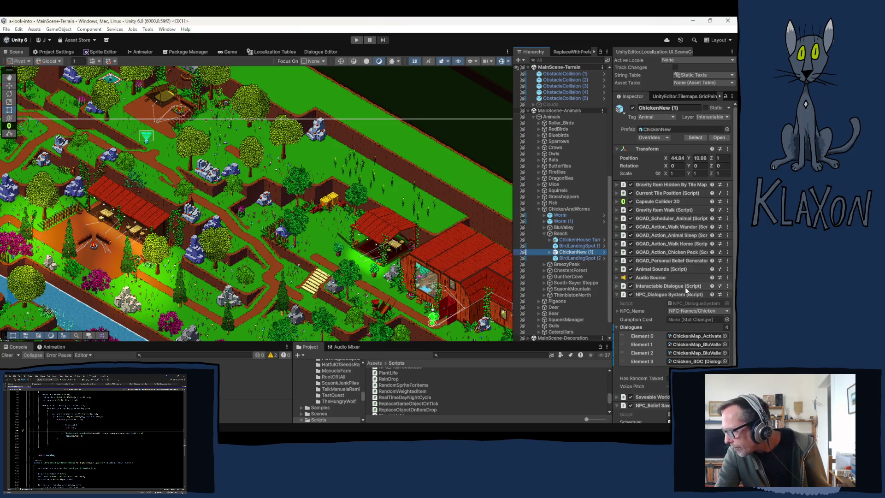
left_click(687, 345)
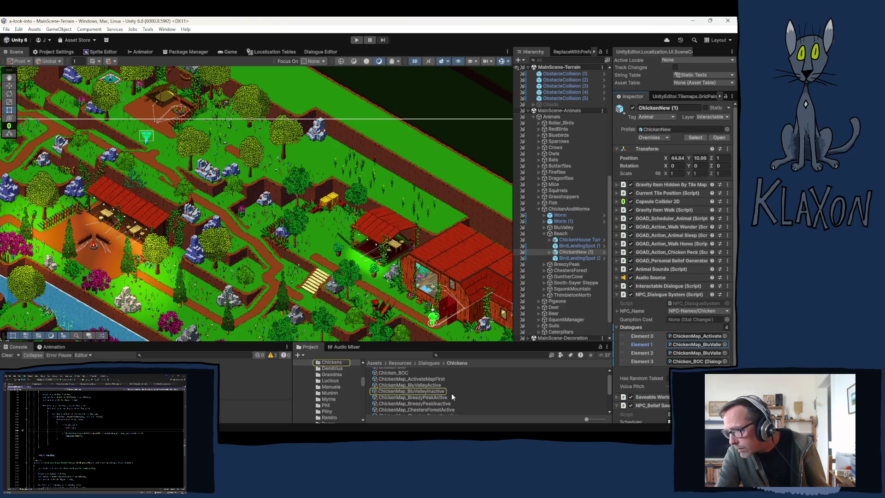
scroll(451, 393, "down", 3)
scroll(482, 393, "up", 2)
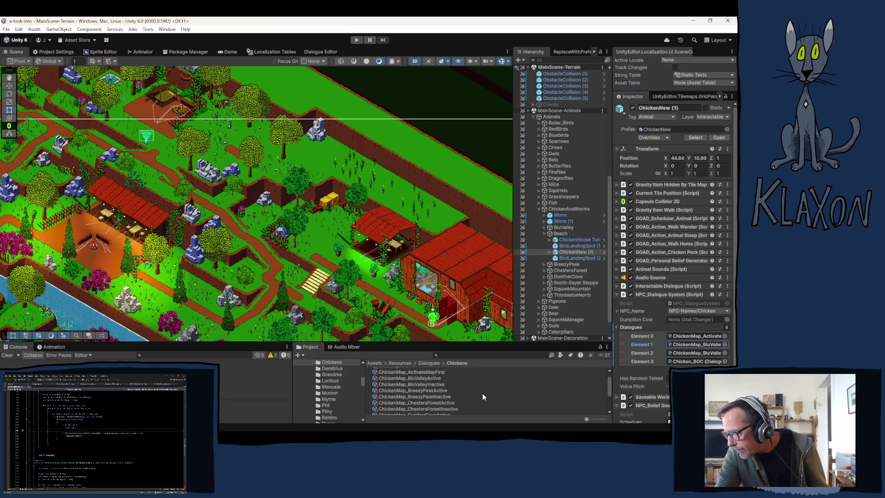
scroll(482, 393, "up", 2)
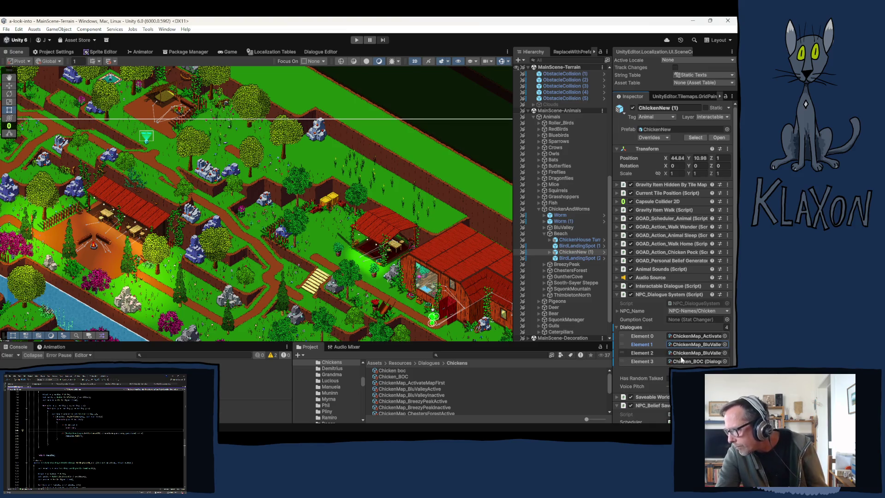
left_click(318, 53)
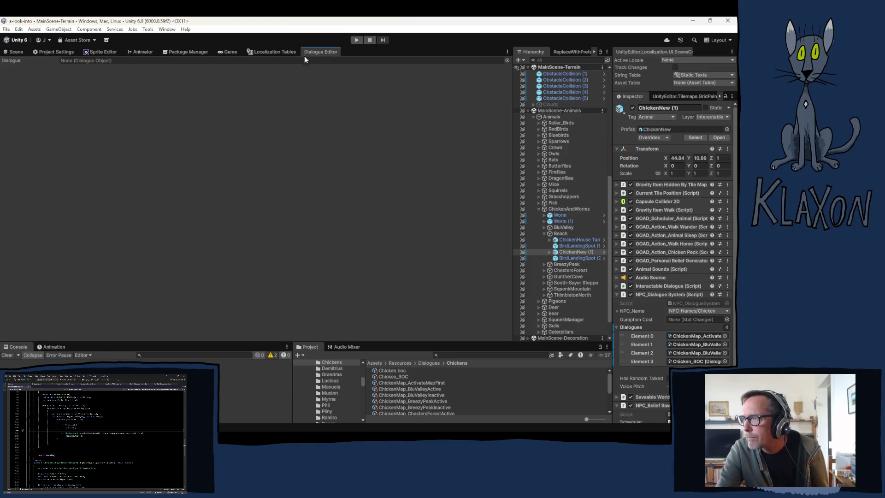
Step: Sort the NPC-Dialogues-Chickens string table by its Key column
left_click(273, 52)
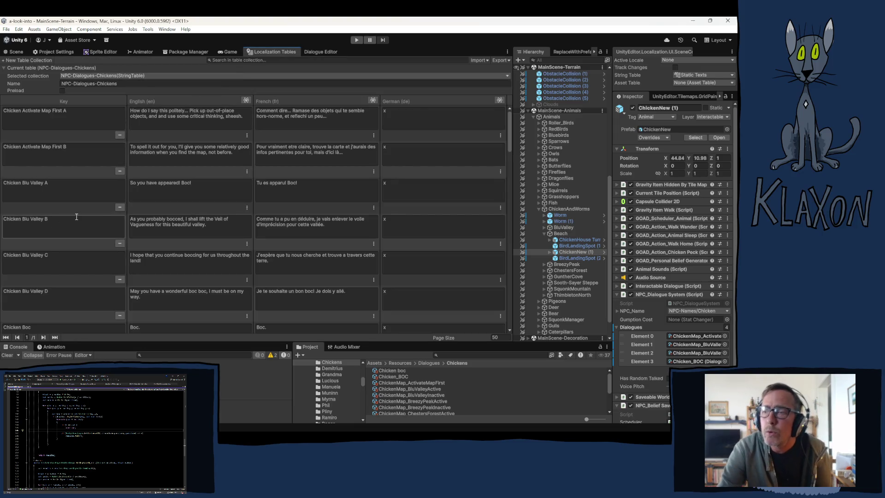
scroll(79, 224, "down", 2)
scroll(79, 222, "down", 2)
scroll(64, 197, "down", 3)
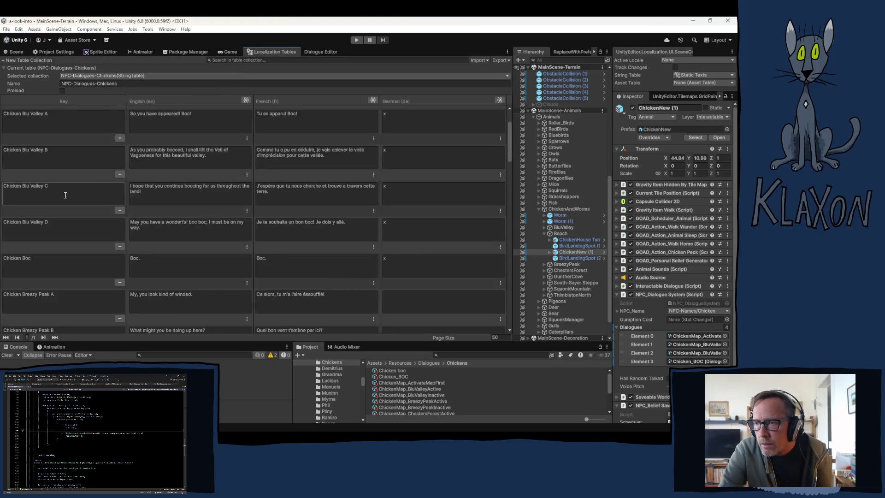
scroll(65, 197, "down", 5)
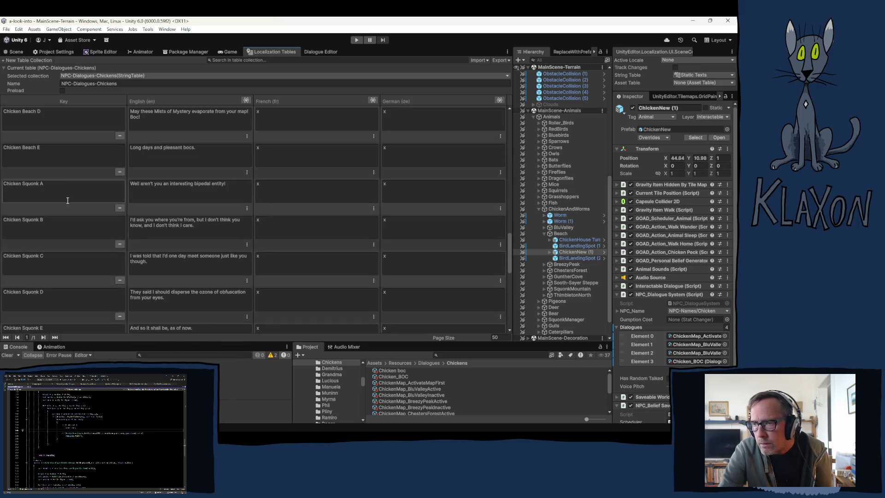
scroll(68, 197, "down", 3)
scroll(67, 189, "up", 15)
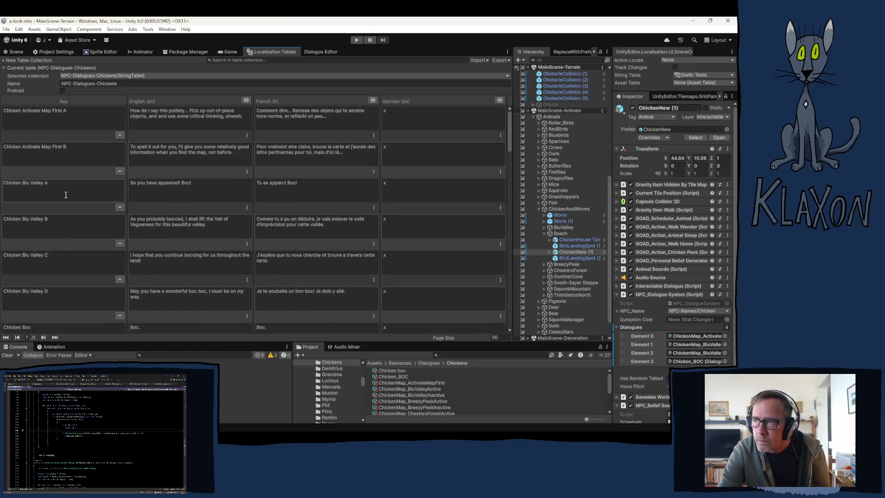
left_click(78, 101)
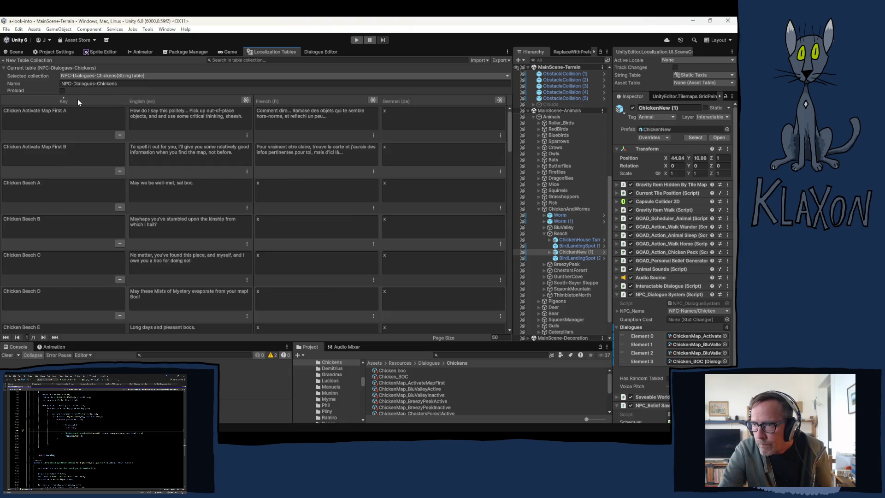
Step: Select both ChickenMap_BluValleyActive and ChickenMap_BluValleyInactive assets together
scroll(94, 219, "down", 1)
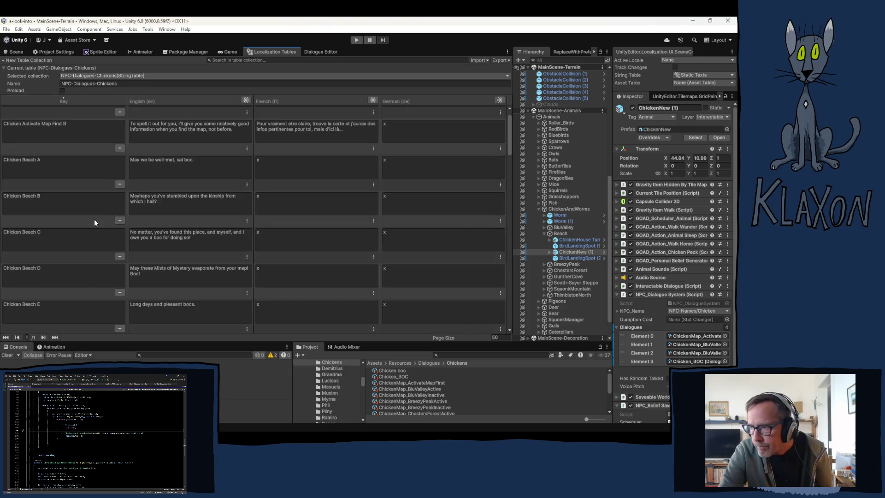
scroll(58, 297, "down", 1)
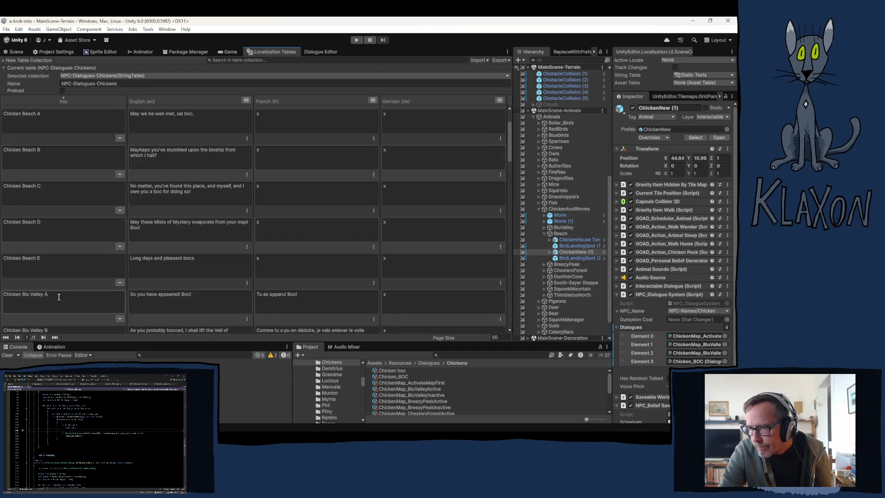
left_click(414, 388)
left_click(413, 395, "ctrl")
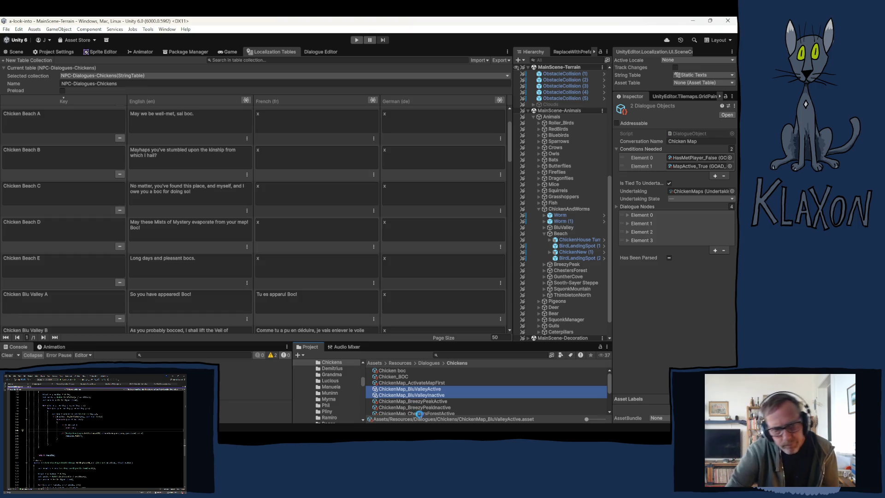
Step: Rename the duplicated Blu Valley active asset to ChickenMap_BeachActive
mouse_move(397, 429)
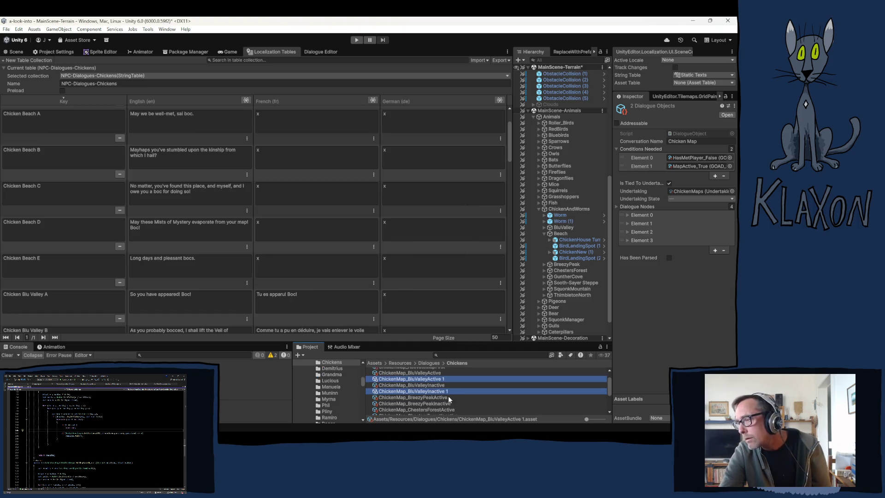
left_click(428, 380)
left_click(428, 379)
double_click(411, 379)
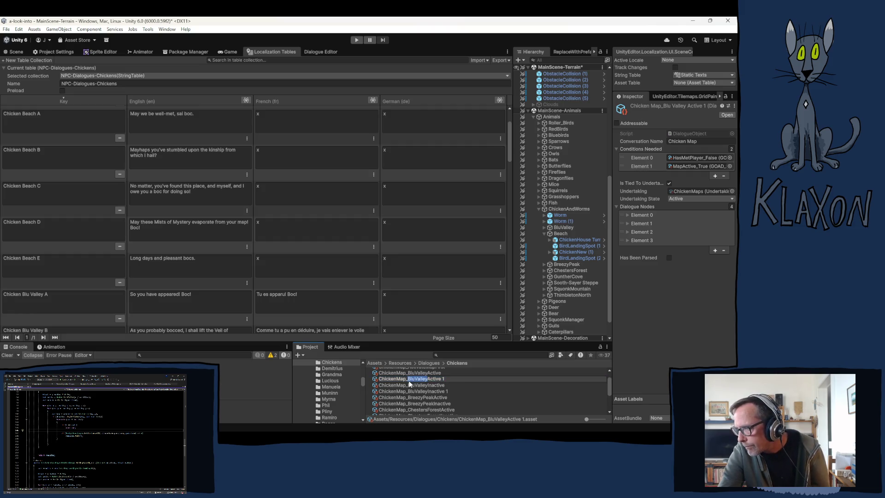
type("Beach")
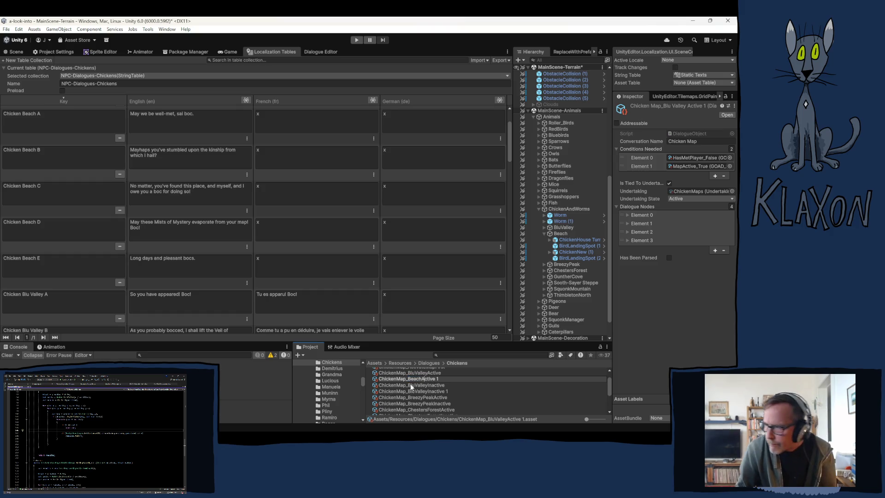
key("End")
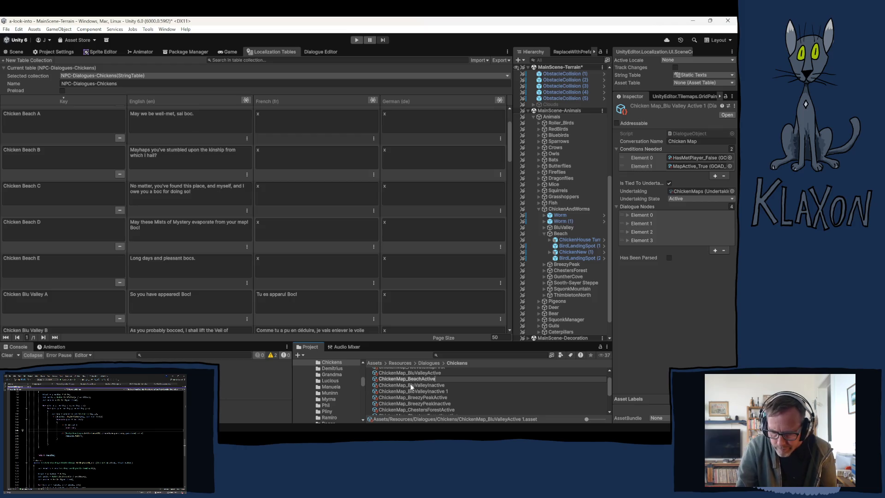
key("Return")
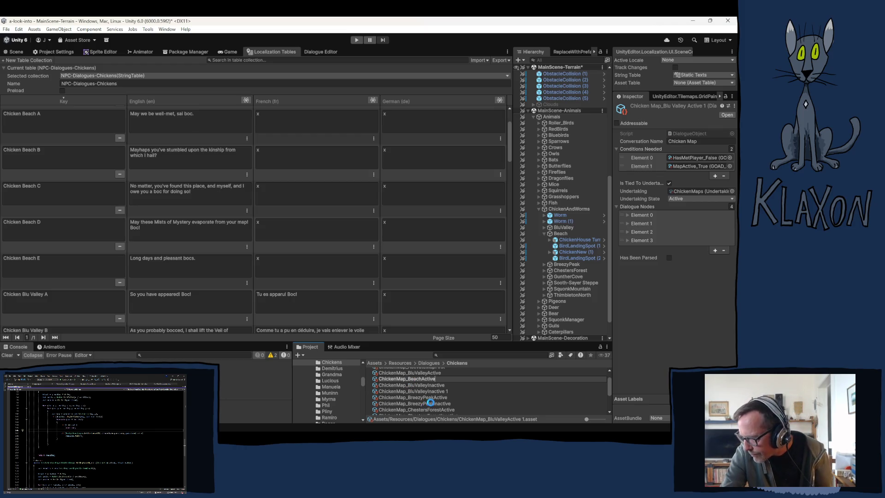
Step: Rename the duplicated inactive asset to ChickenMap_BeachInactive
left_click(425, 405)
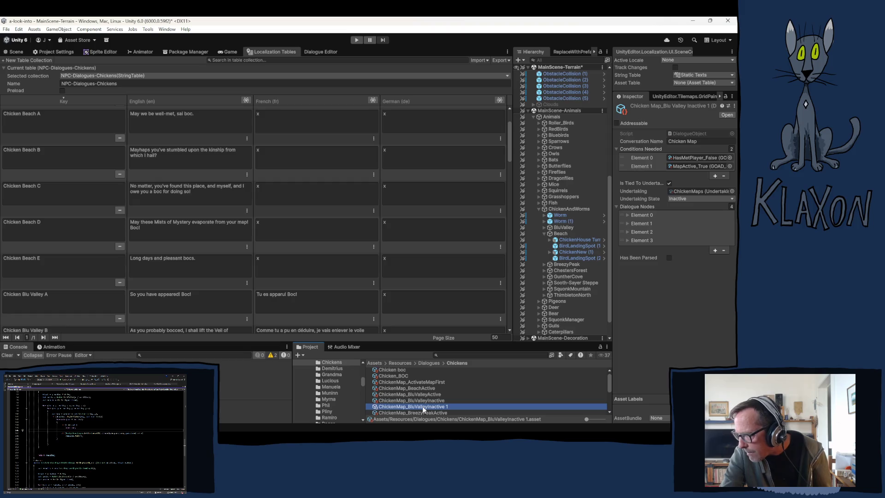
left_click(428, 407)
left_click(429, 407)
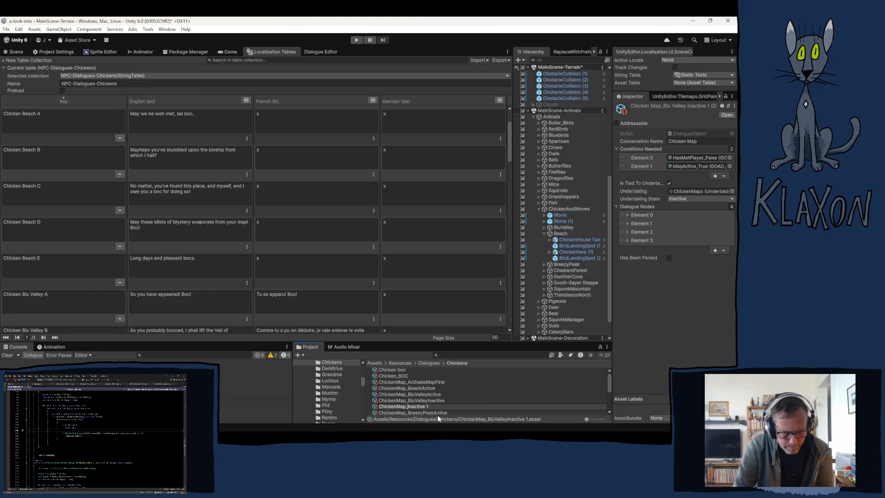
type("Beach")
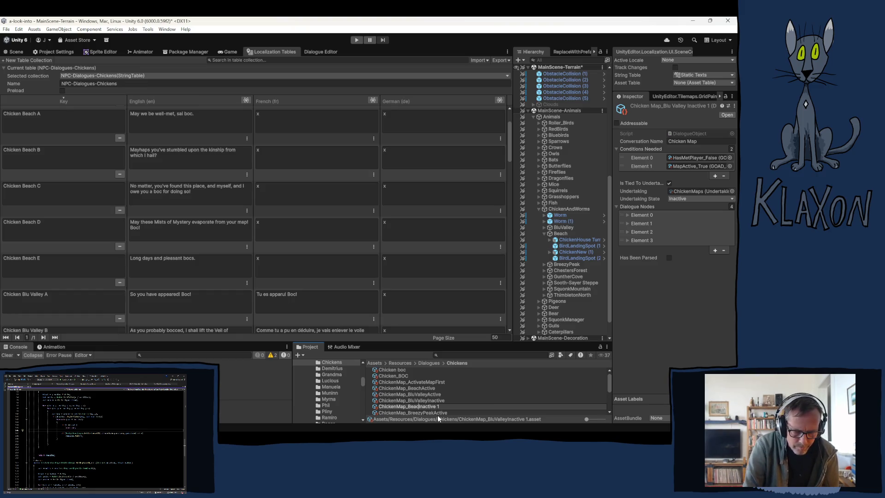
key("Right")
key("Right")
key("Right")
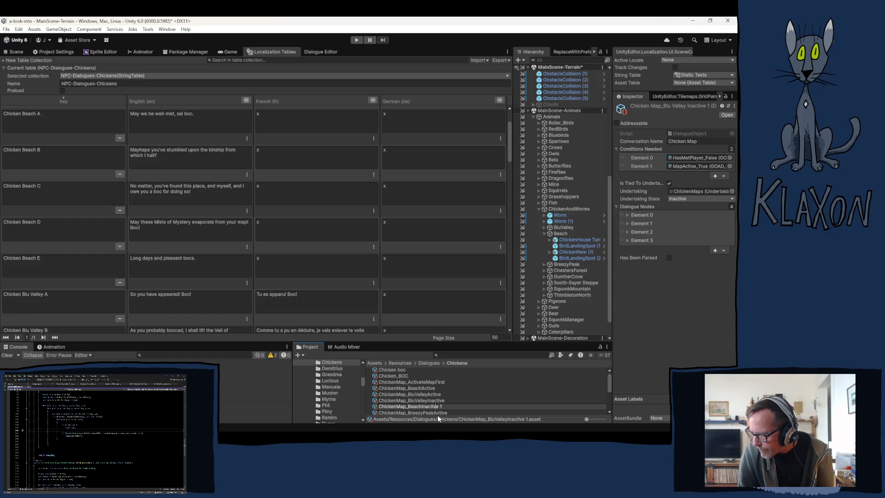
key("BackSpace")
key("BackSpace")
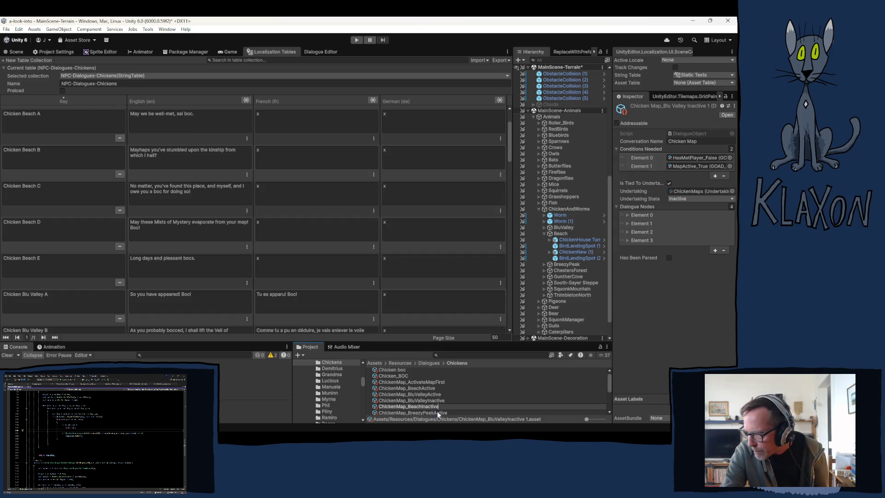
Step: Select ChickenMap_BeachActive and highlight 'Chicken Beach' in the Chicken Beach A key
left_click(419, 385)
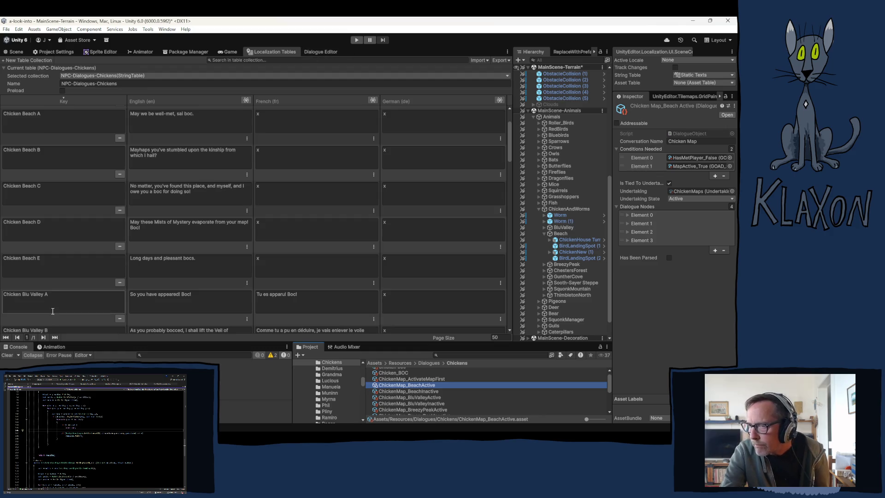
scroll(48, 199, "up", 1)
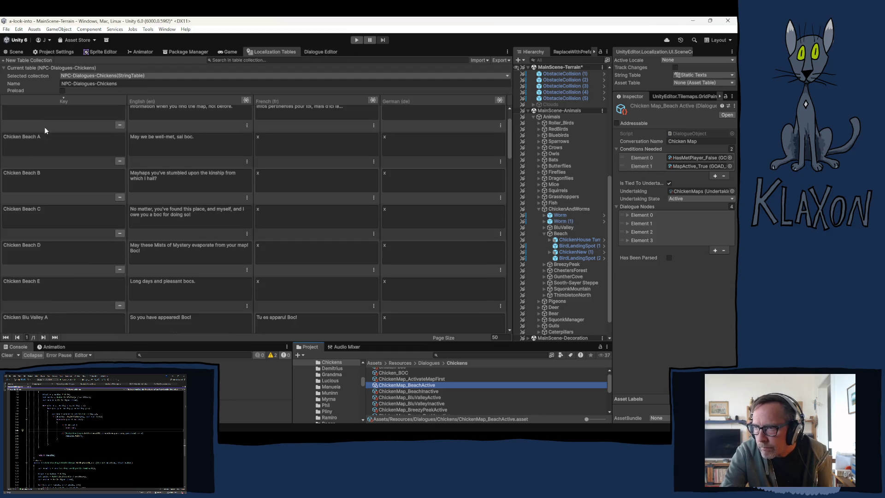
double_click(32, 137)
left_click_drag(17, 143, 7, 144)
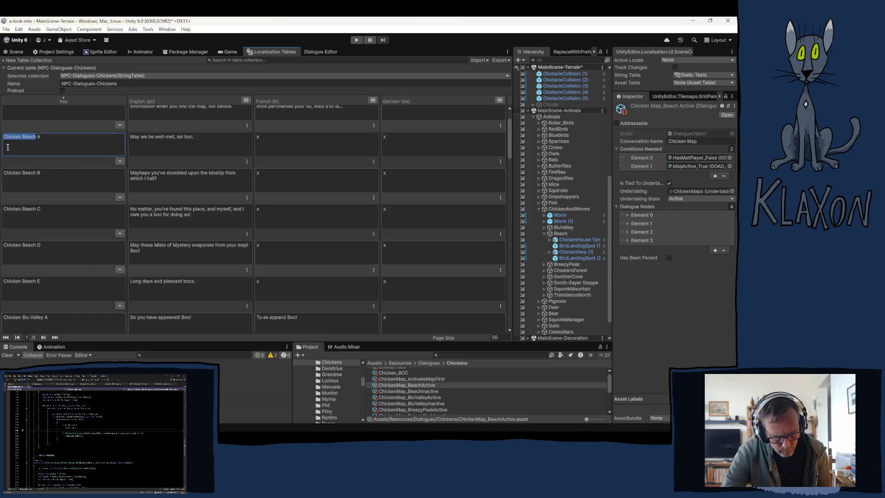
left_click(312, 52)
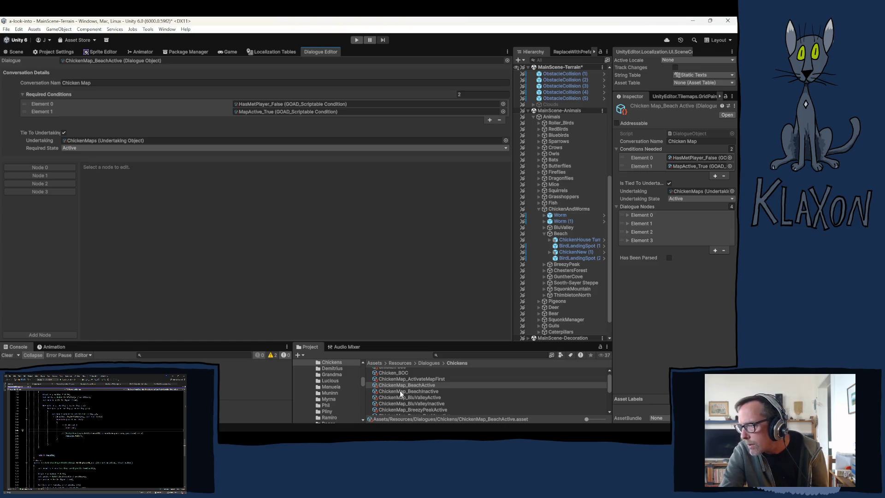
Step: Step through BeachActive nodes 0–3, ending on node 3's condition and task settings
left_click(270, 51)
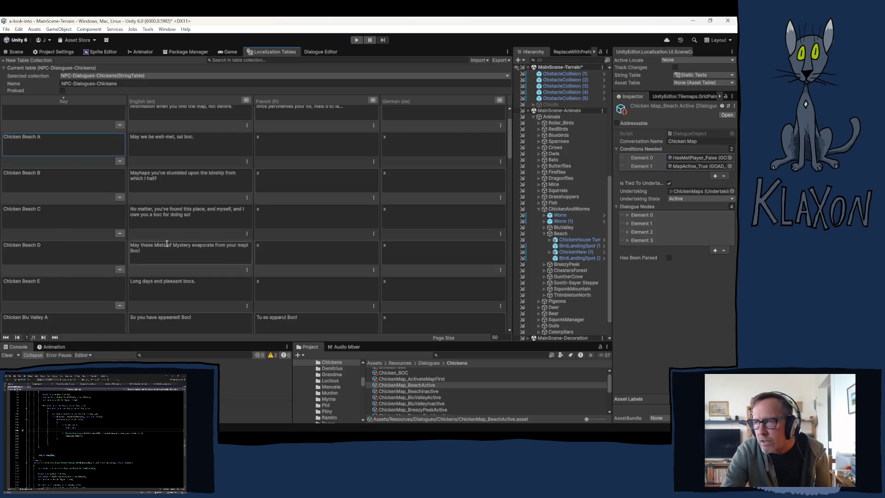
left_click(308, 52)
left_click(52, 167)
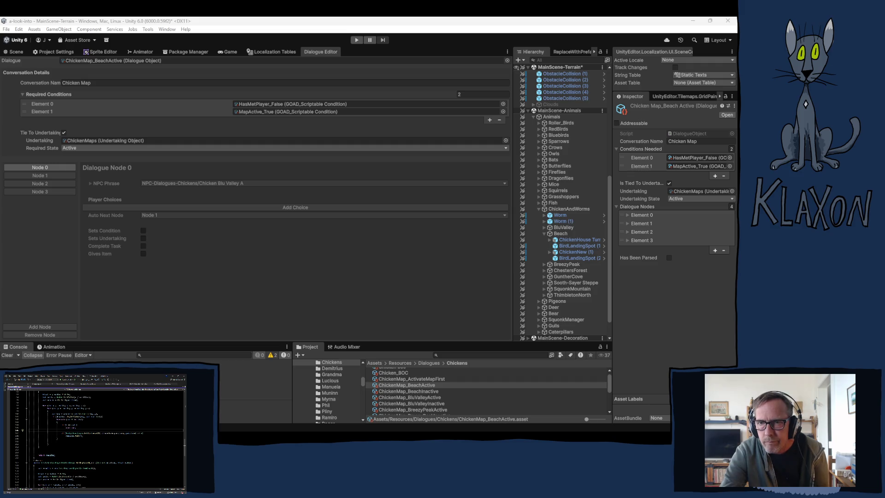
left_click(47, 175)
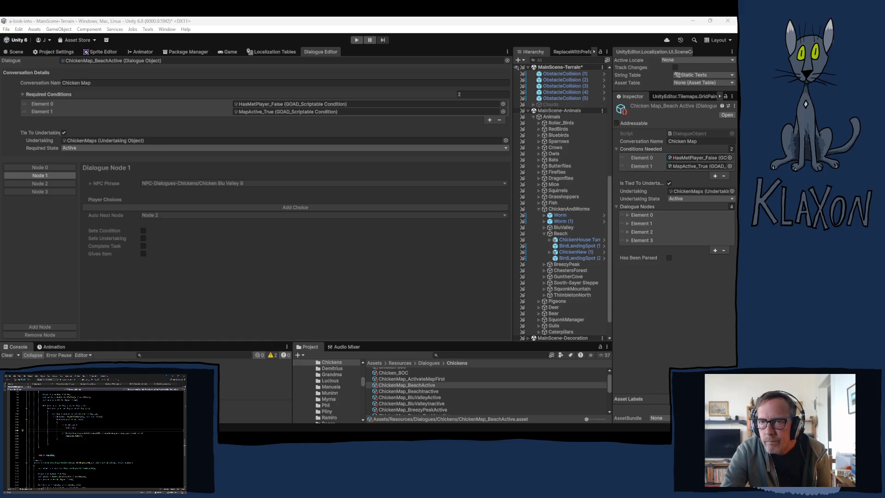
left_click(55, 184)
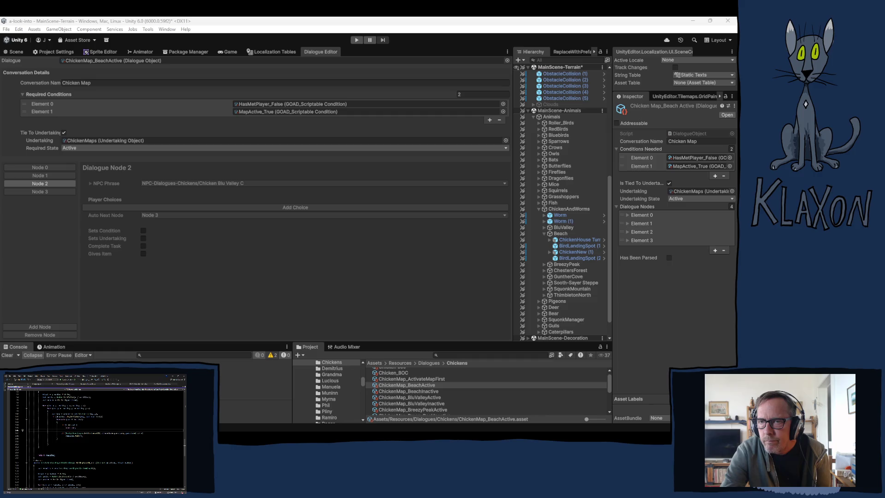
left_click(29, 192)
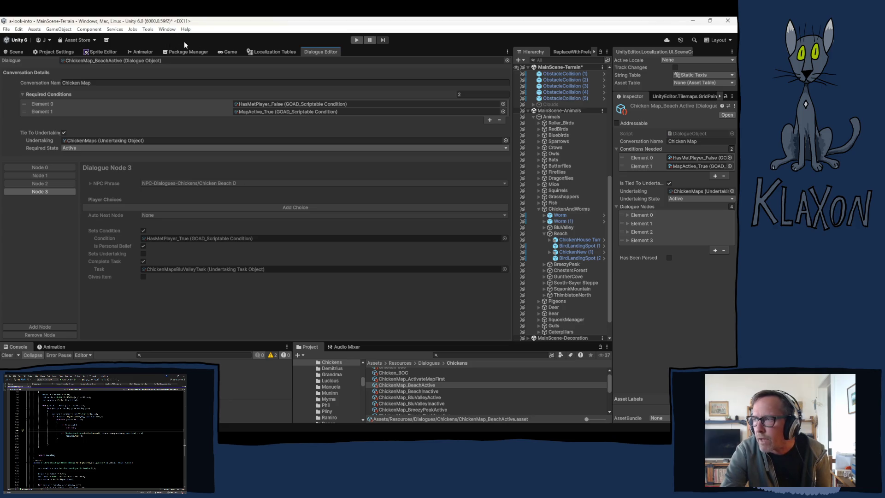
left_click(273, 52)
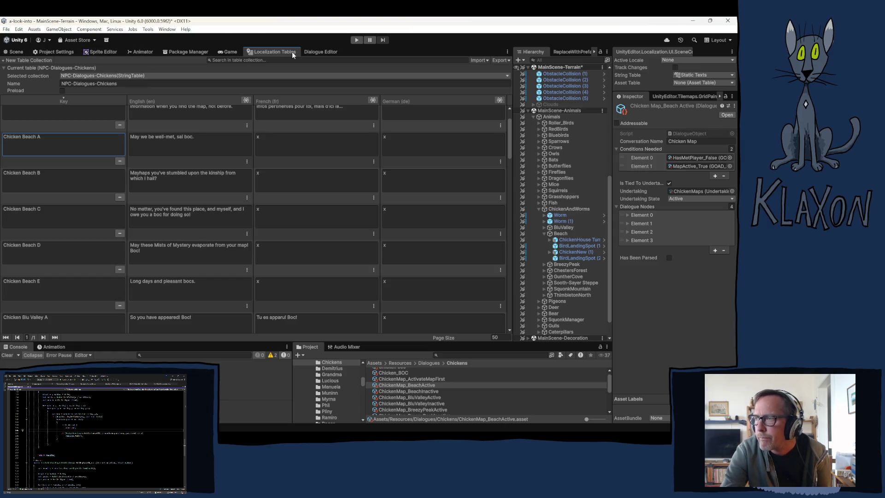
Step: Add node 4 to BeachActive and set node 3's Auto Next Node to Node 4
left_click(316, 51)
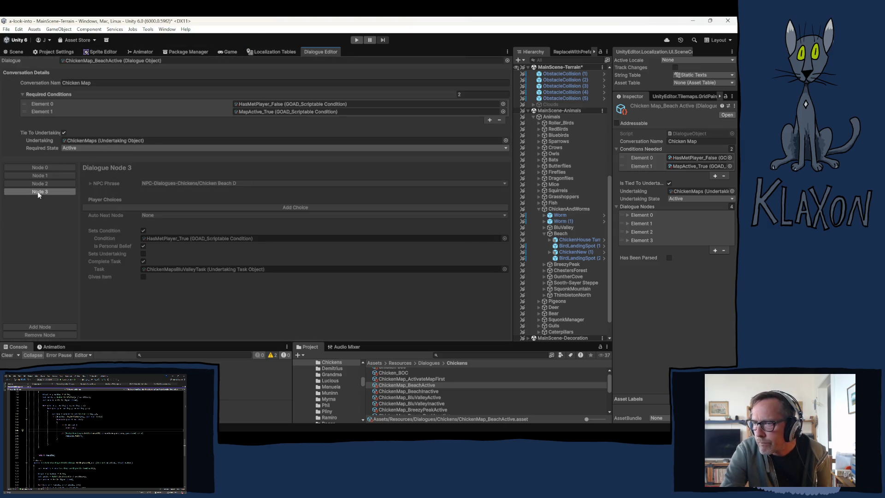
left_click(32, 325)
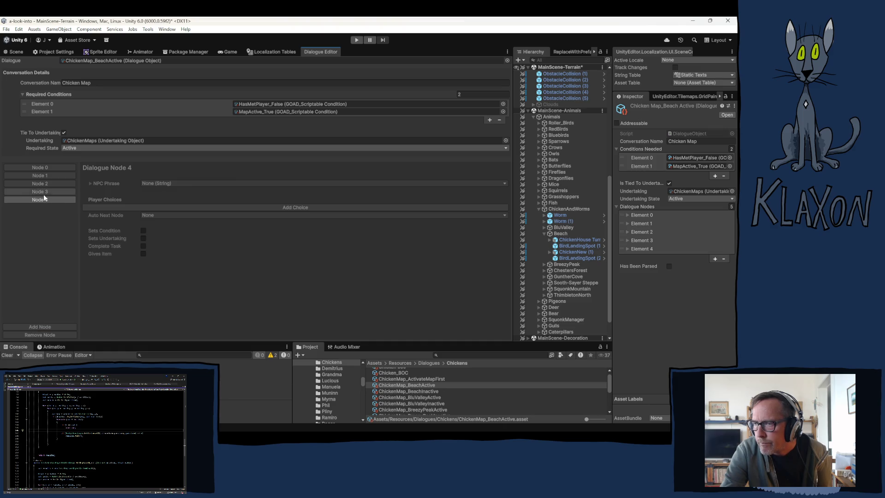
left_click(28, 191)
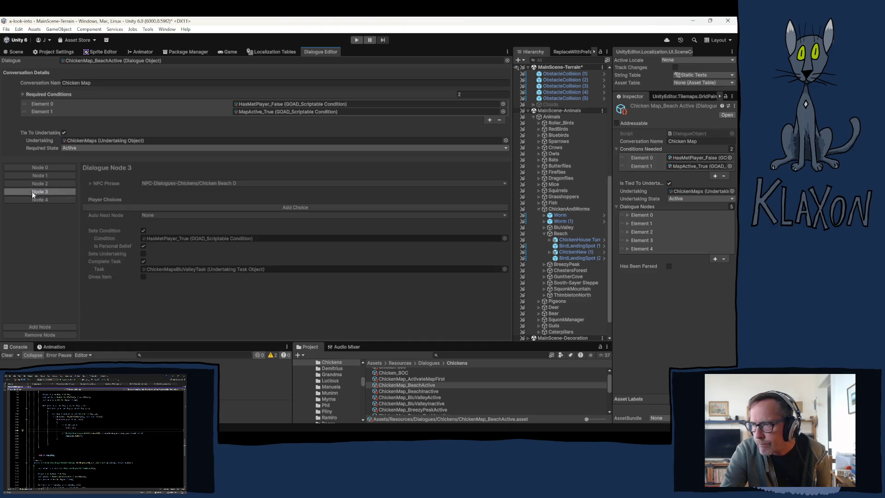
left_click(162, 215)
left_click(162, 258)
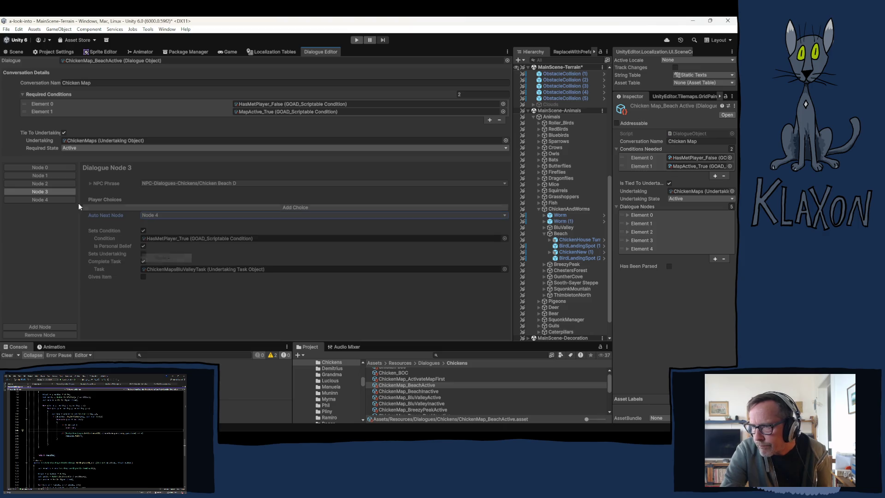
Step: Check nodes 0–4, with node 4 speaking Chicken Beach E, then load ChickenMap_BeachInactive
left_click(43, 200)
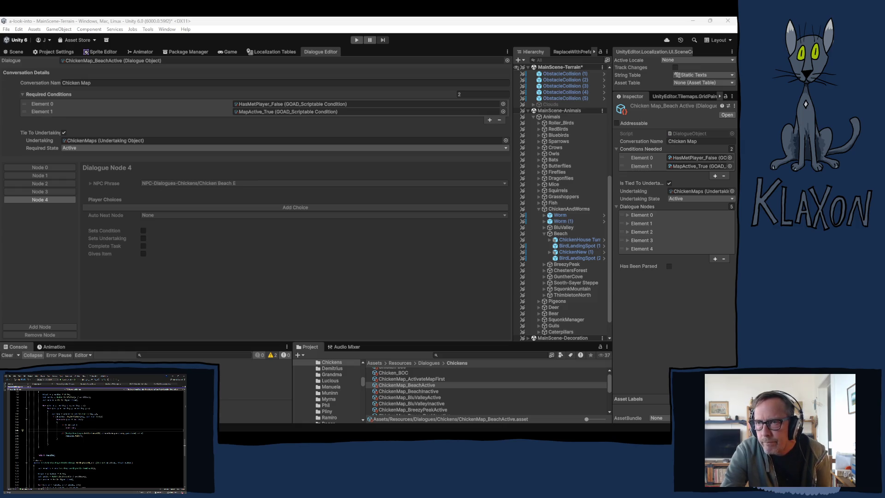
left_click(53, 167)
left_click(45, 176)
left_click(44, 183)
left_click(45, 192)
left_click(43, 199)
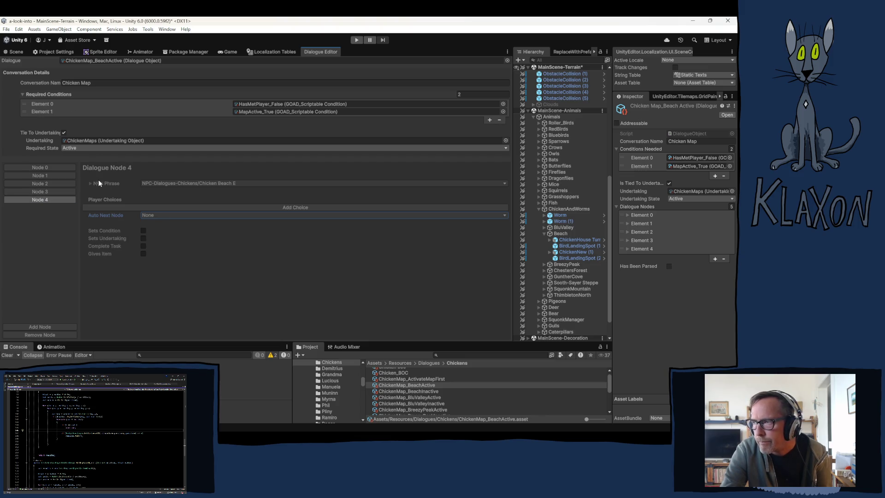
left_click(427, 392)
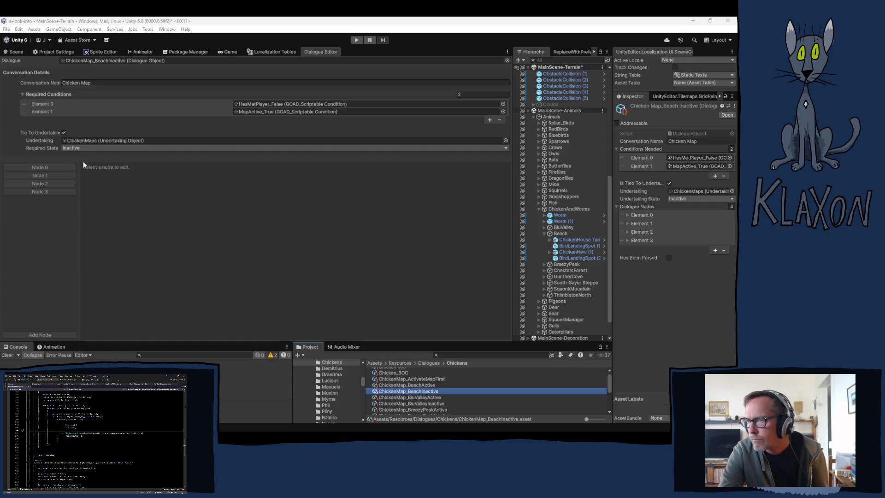
Step: Add node 4 to BeachInactive and set node 3's Auto Next Node to Node 4
left_click(45, 191)
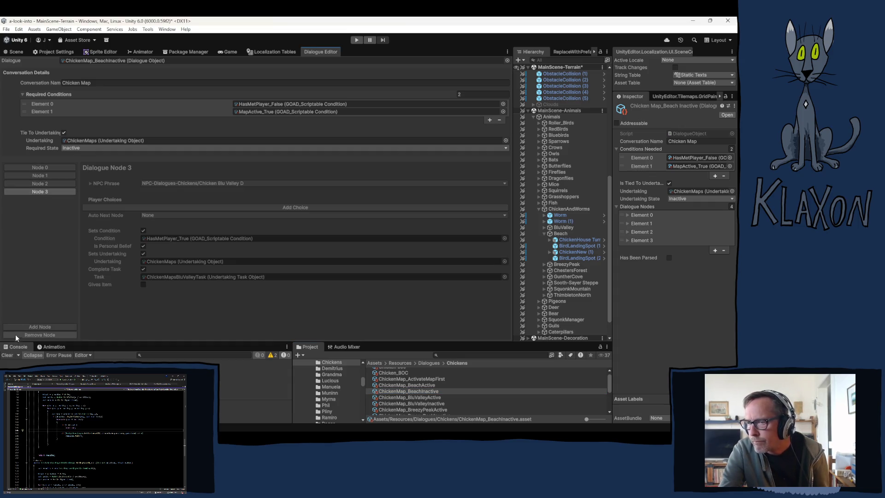
left_click(38, 326)
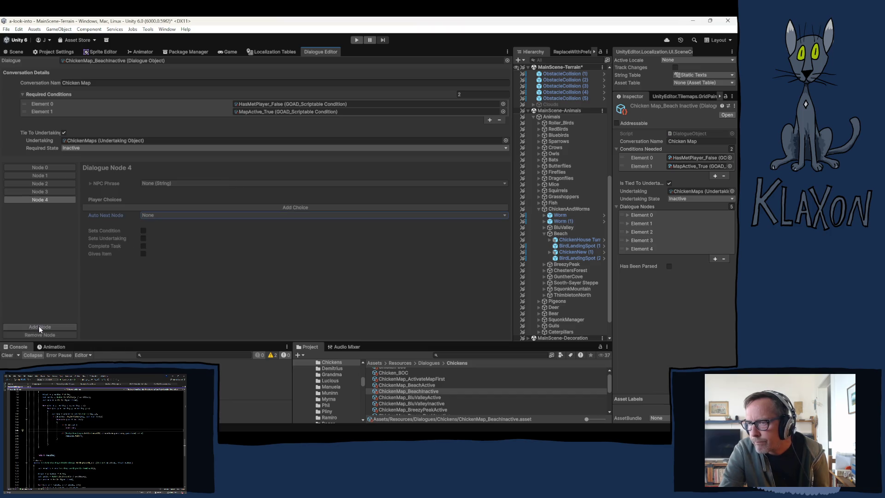
left_click(59, 192)
left_click(150, 215)
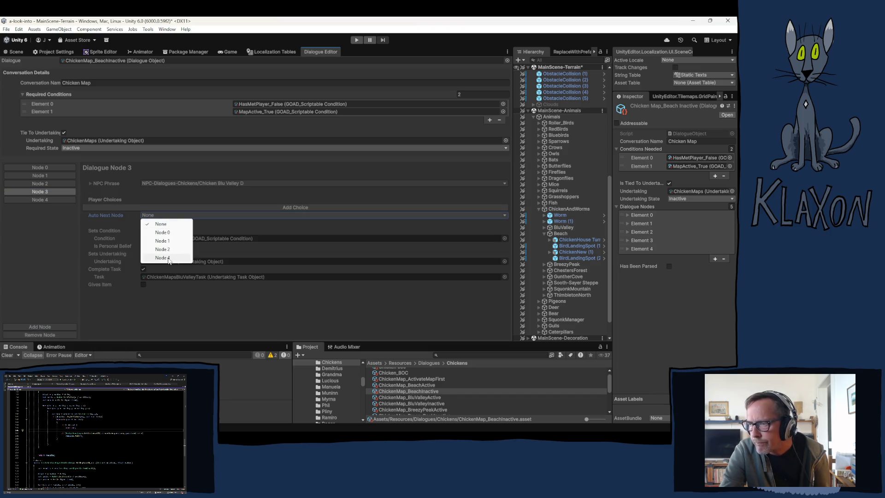
left_click(168, 259)
Step: Review nodes 0–4 so nodes 3 and 4 speak Chicken Beach D and E
left_click(49, 167)
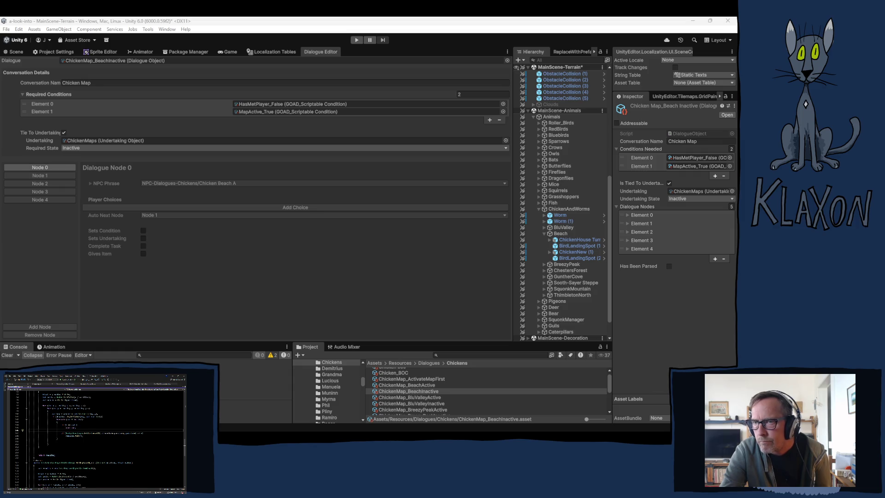
left_click(65, 176)
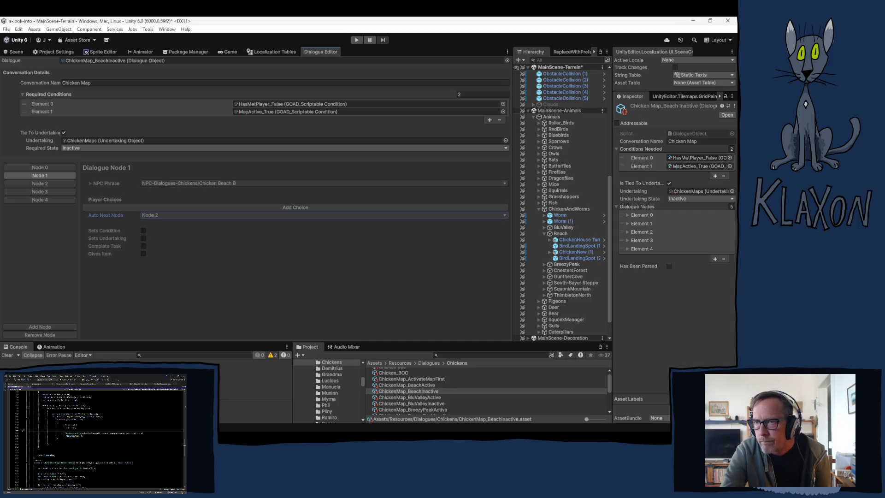
left_click(12, 184)
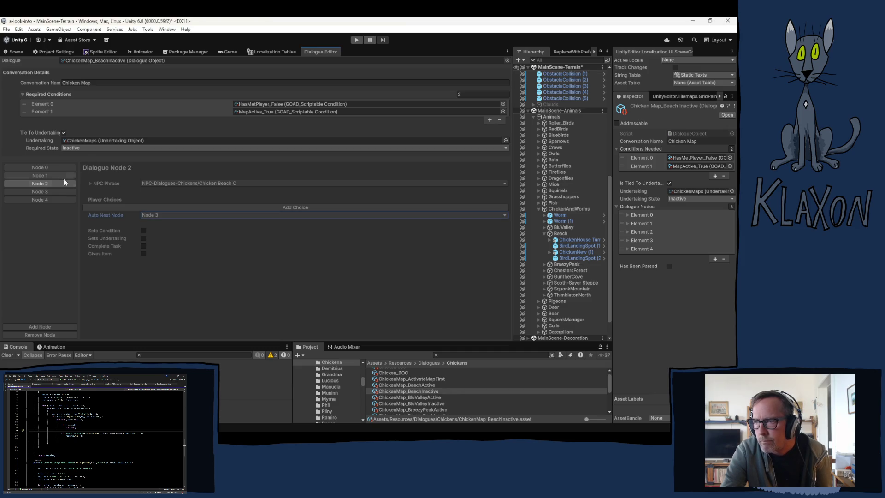
left_click(54, 191)
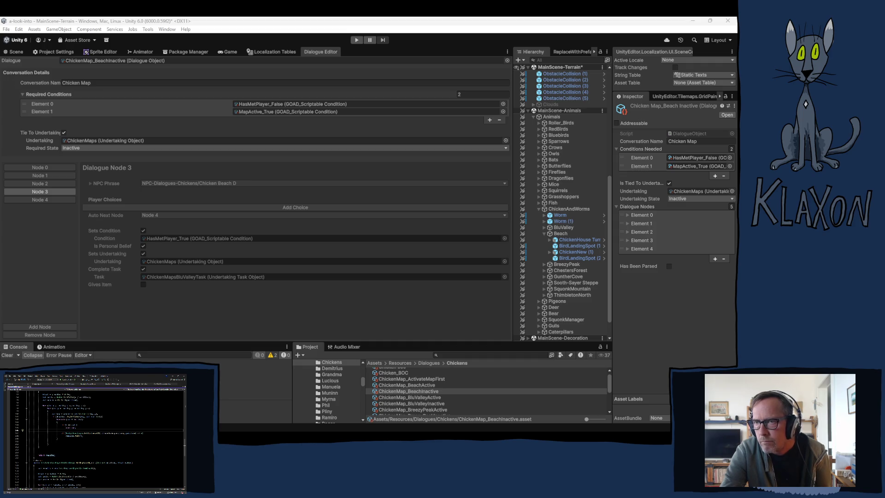
left_click(45, 199)
key("alt+Tab")
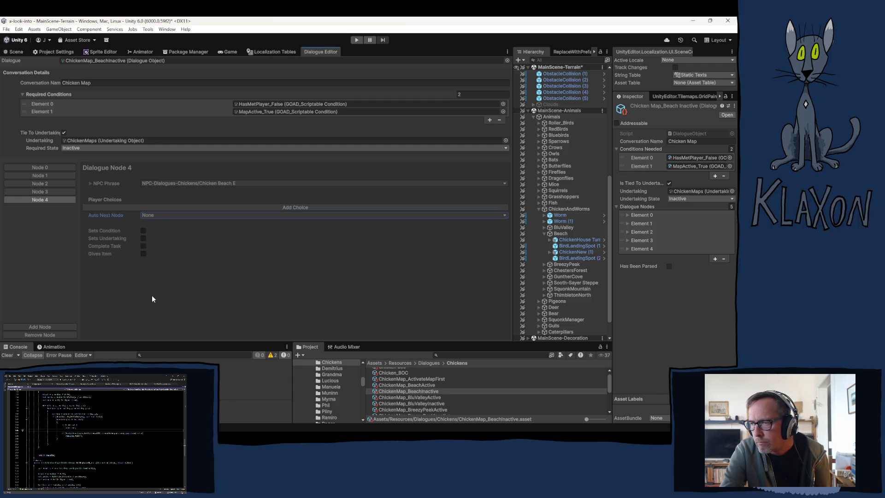
Step: Set ChickenNew (1)'s Dialogues Element 2 to ChickenMap_BeachActive and Element 1 to ChickenMap_BeachInactive
left_click(576, 252)
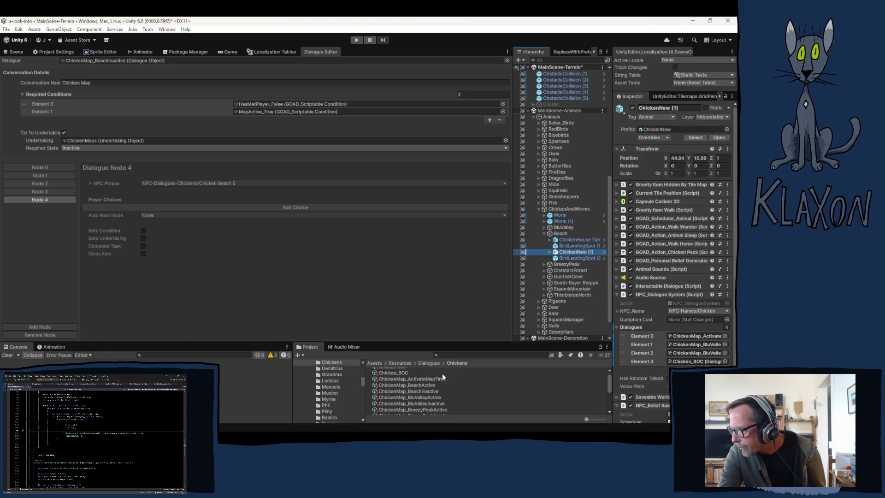
left_click_drag(404, 387, 682, 353)
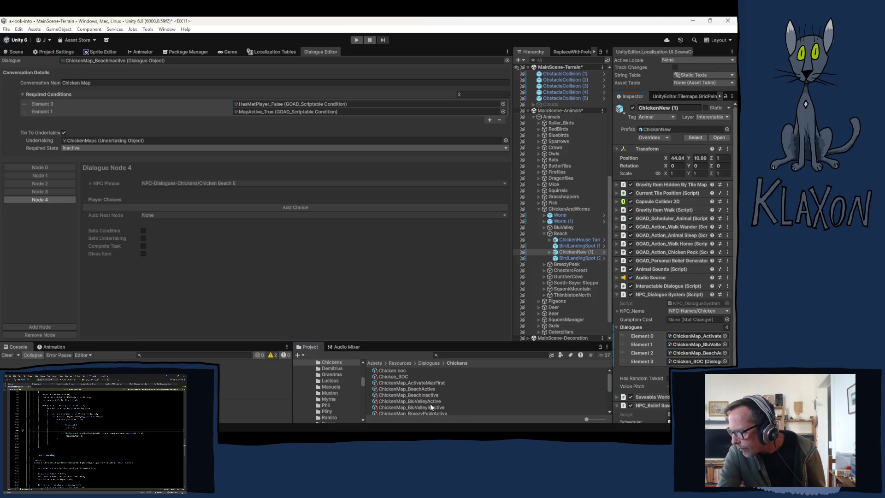
left_click_drag(413, 394, 684, 345)
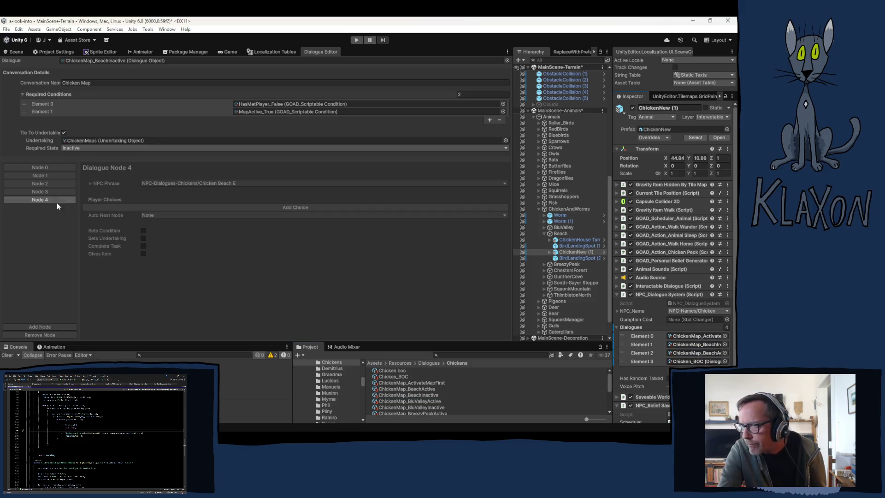
left_click(419, 395)
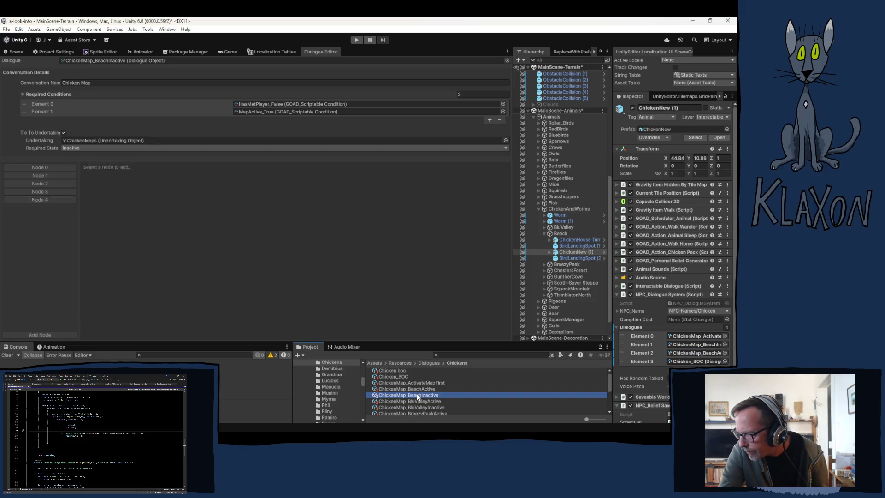
Step: Enable Sets Condition, Sets Undertaking and Complete Task on node 4
left_click(59, 202)
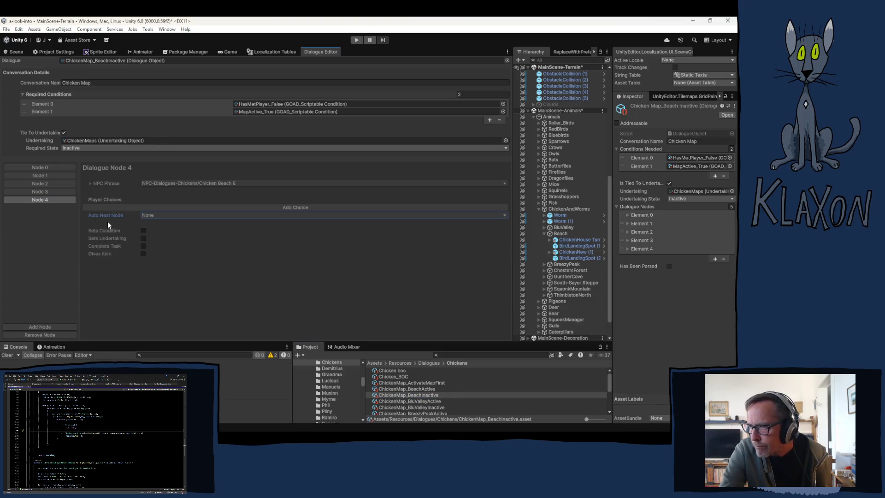
left_click(48, 191)
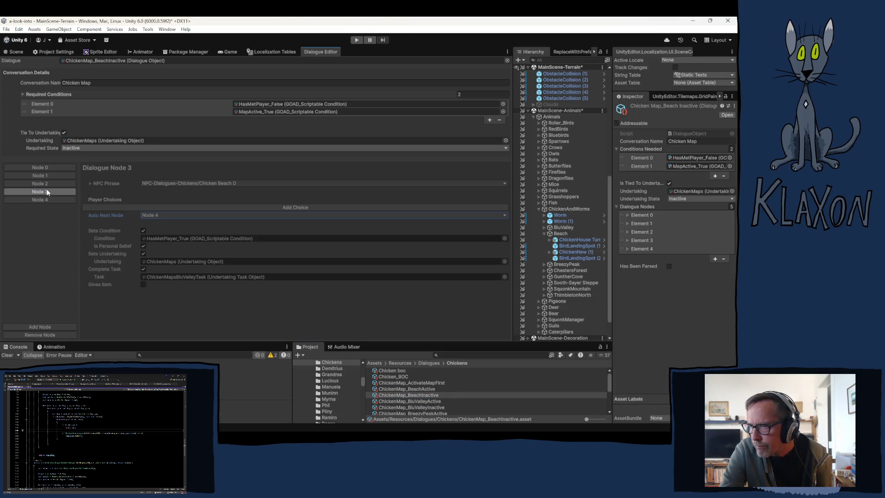
right_click(98, 230)
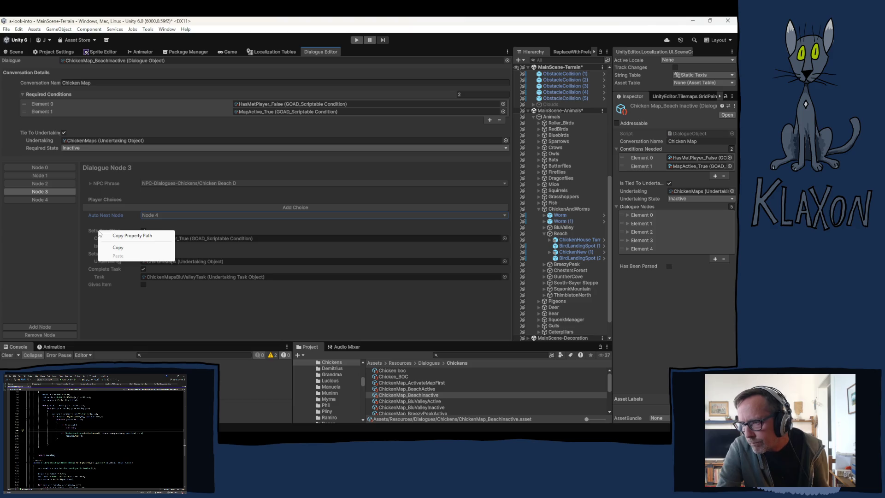
left_click(118, 248)
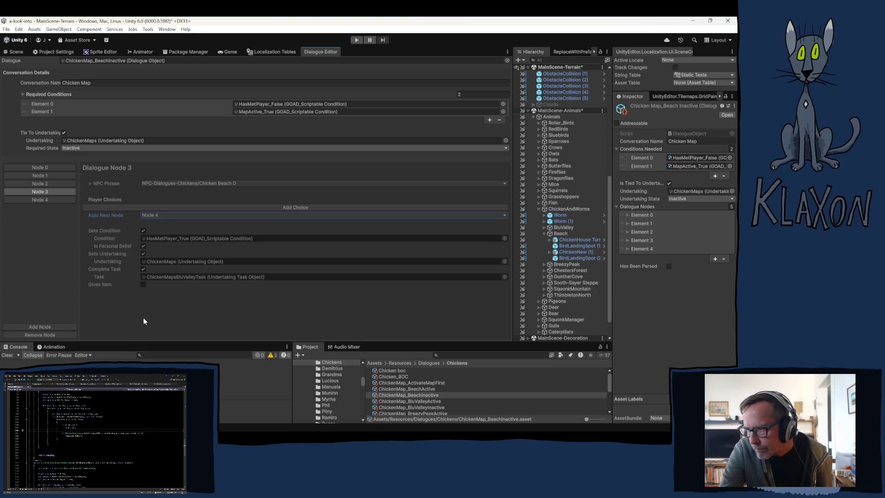
left_click(35, 199)
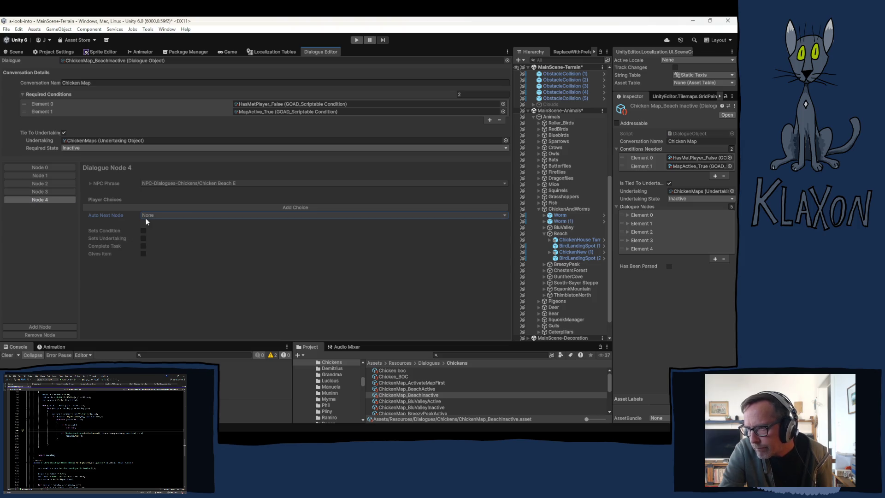
left_click(144, 230)
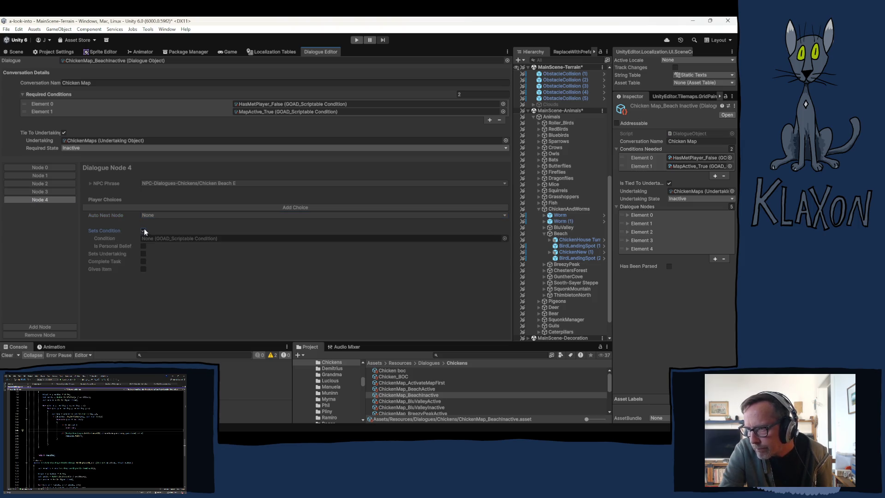
left_click(143, 261)
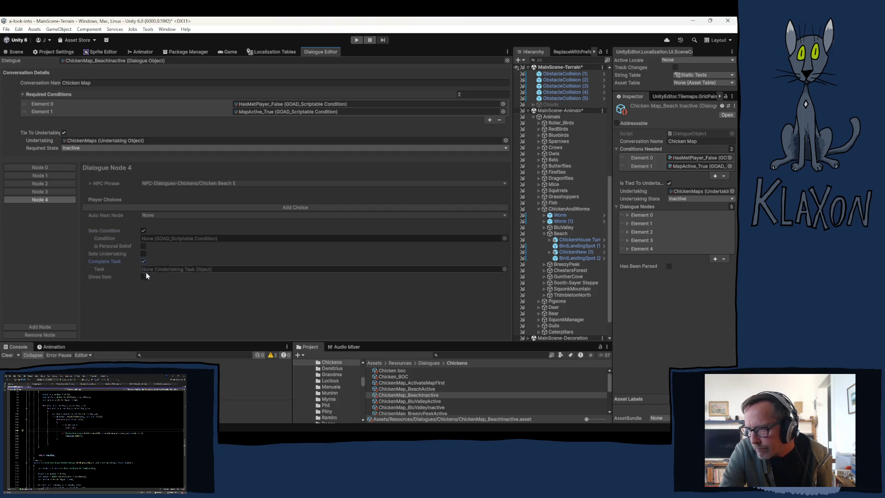
left_click(40, 191)
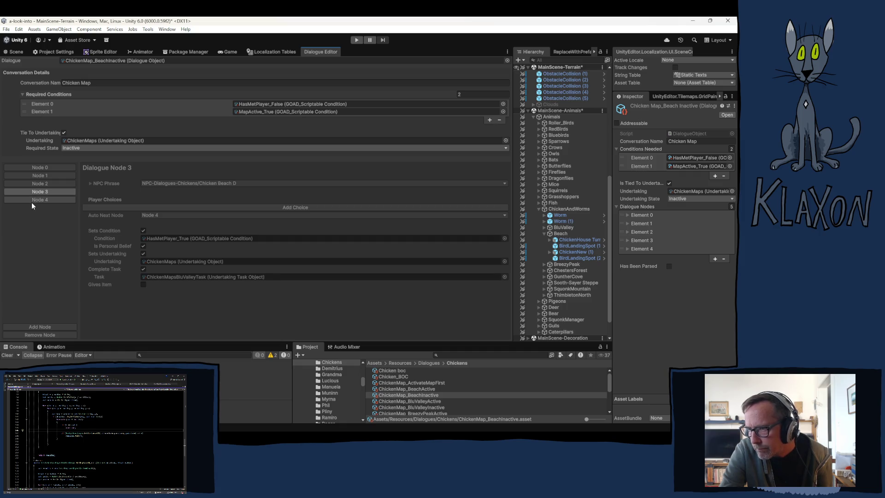
left_click(29, 201)
left_click(143, 253)
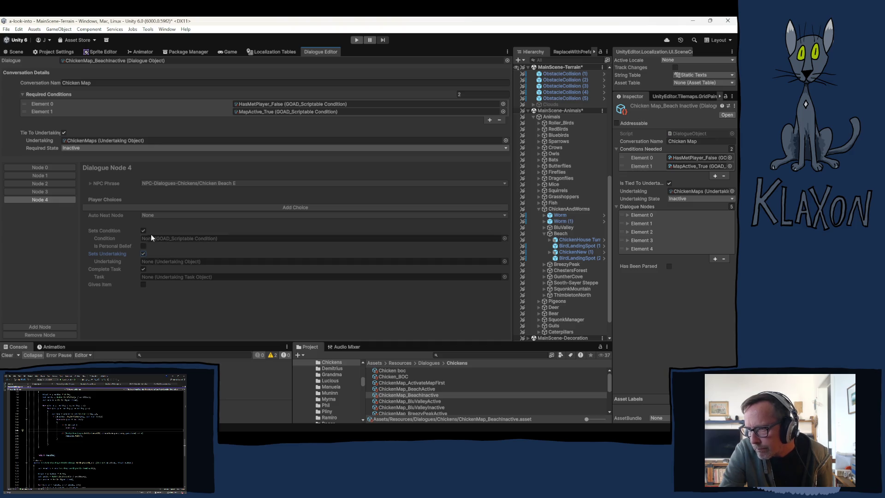
Step: Give node 4 the HasMetPlayer_True condition as a personal belief and clear node 3's condition
left_click(45, 190)
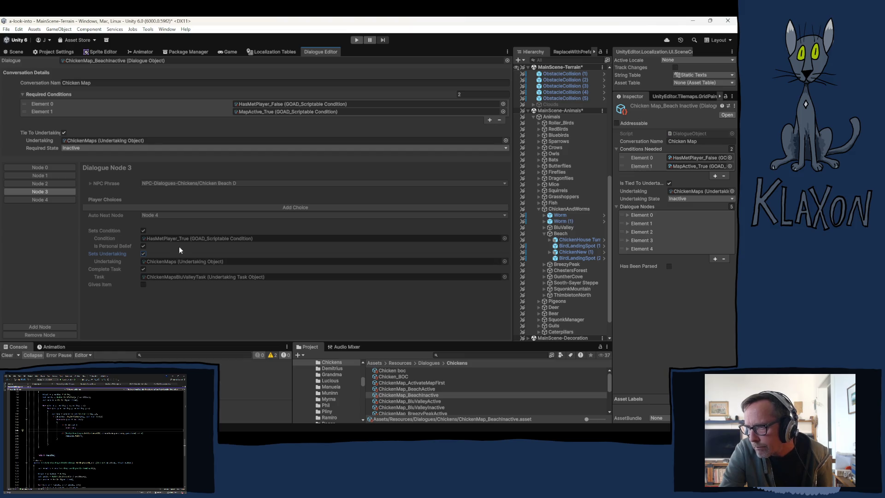
left_click(164, 239)
left_click(30, 199)
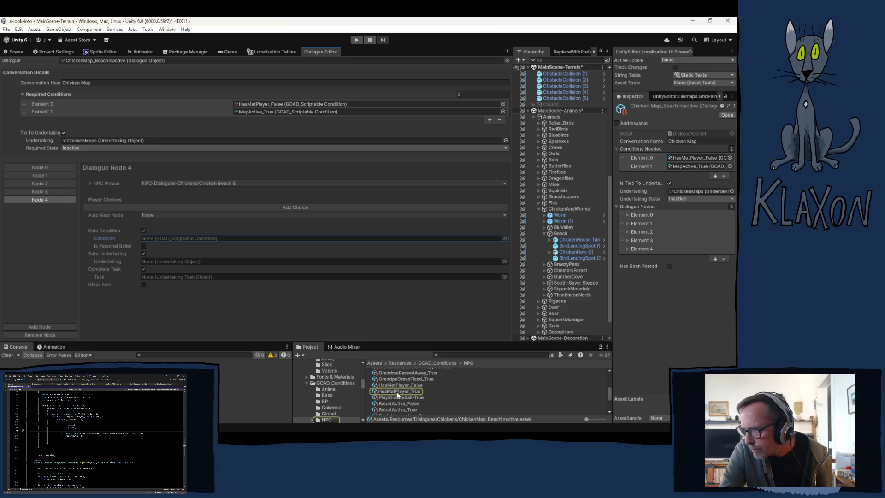
left_click_drag(394, 389, 161, 239)
left_click(144, 246)
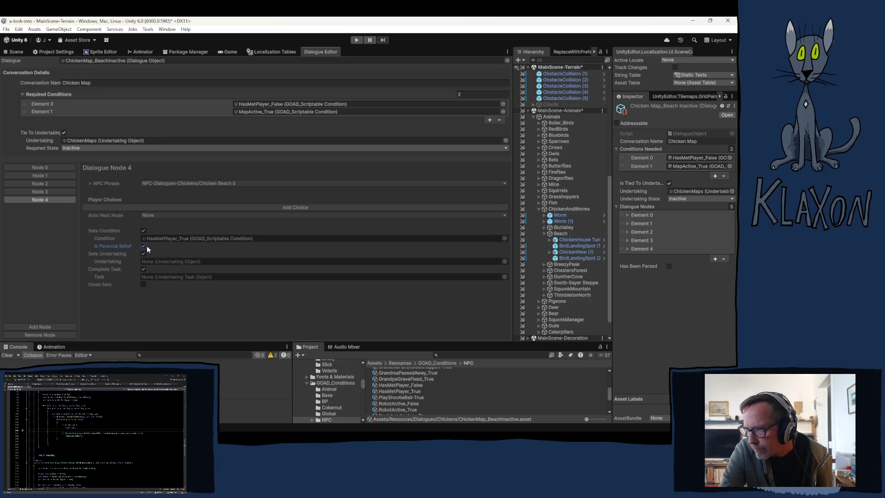
left_click(45, 192)
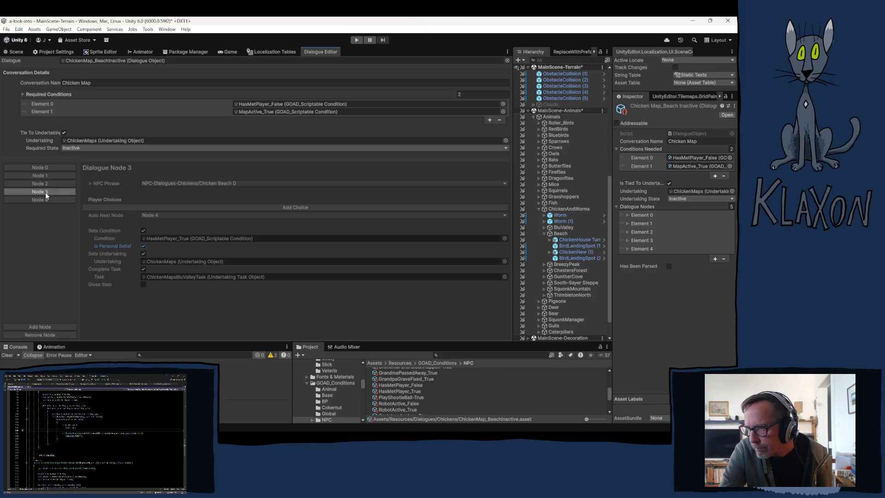
left_click(153, 239)
key("Delete")
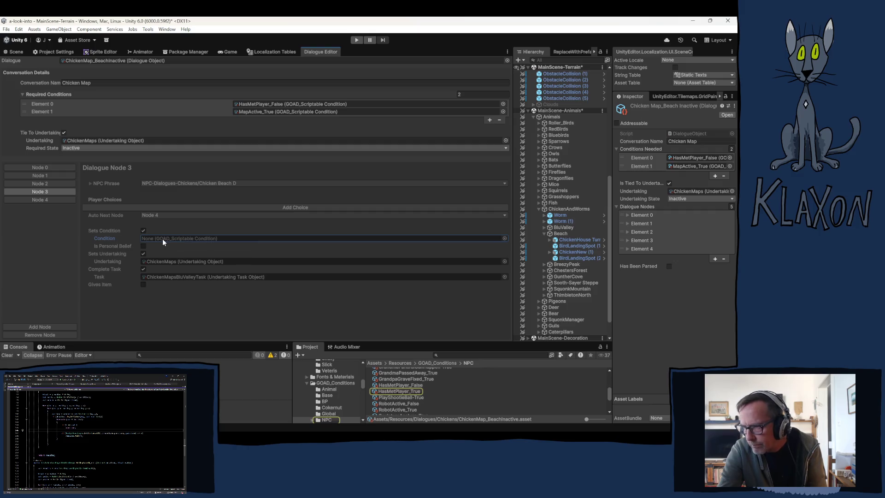
left_click(143, 231)
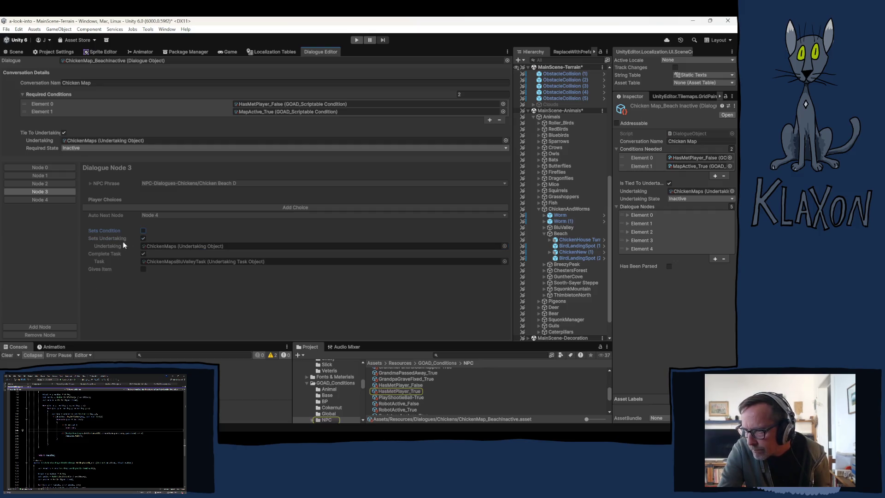
left_click(45, 200)
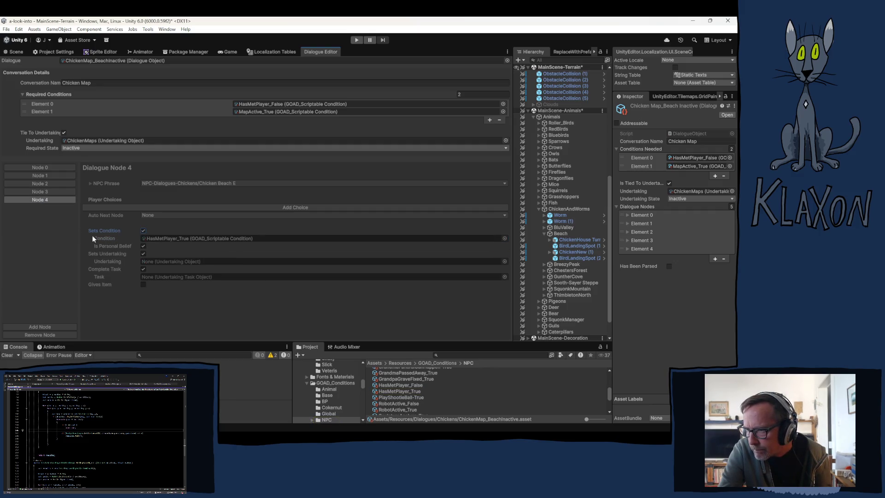
Step: Move the ChickenMaps undertaking from node 3 to node 4
left_click(42, 191)
left_click(160, 246)
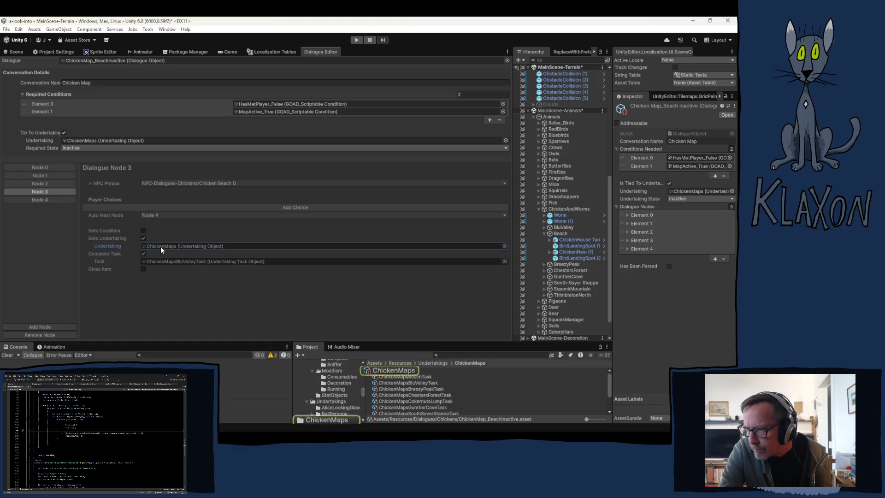
left_click(46, 199)
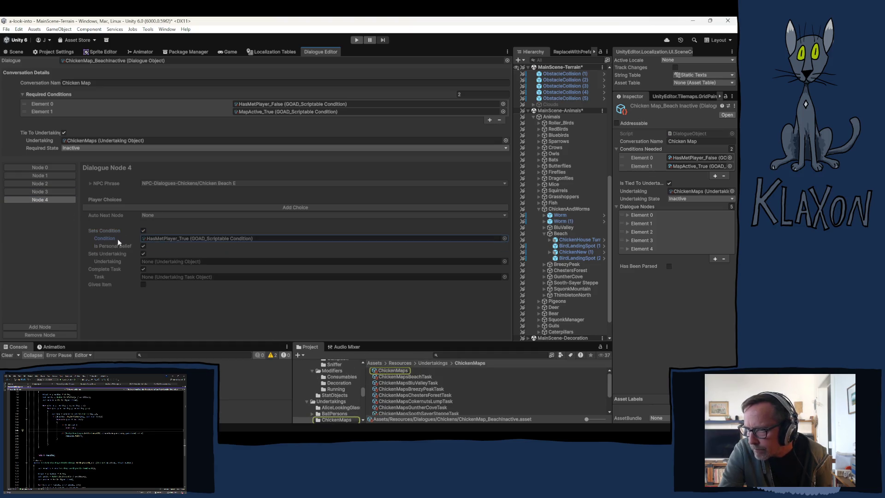
mouse_move(401, 371)
left_mouse_down()
mouse_move(212, 276)
mouse_move(147, 265)
left_mouse_up()
left_click(37, 190)
left_click(157, 245)
key("Delete")
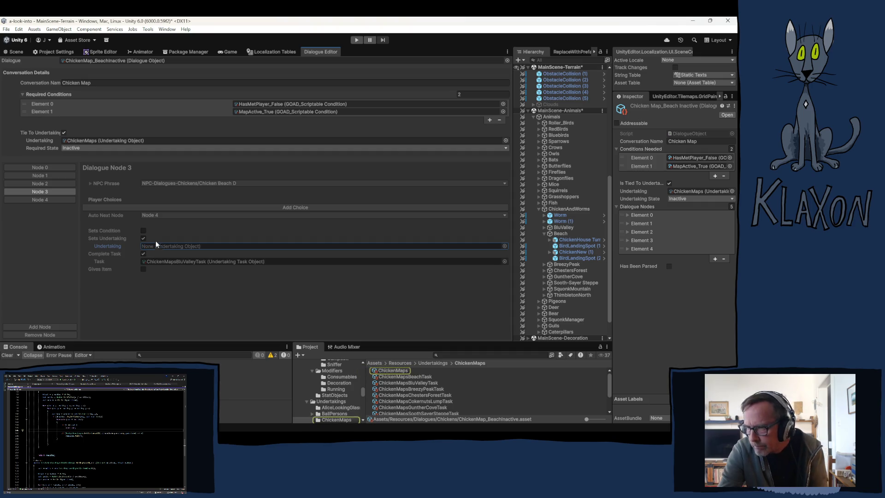
left_click(143, 239)
Step: Turn off node 3's task and set node 4's task to ChickenMapsBeachTask
left_click(156, 254)
left_click(41, 200)
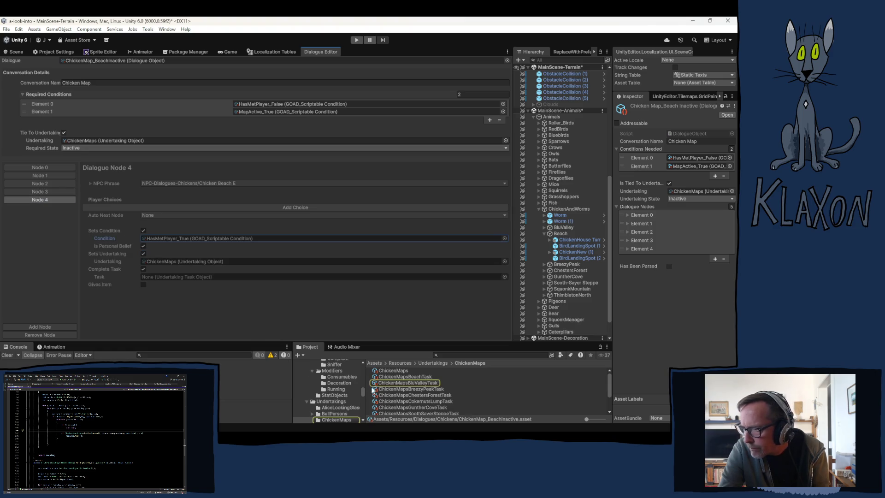
left_click_drag(395, 388, 164, 281)
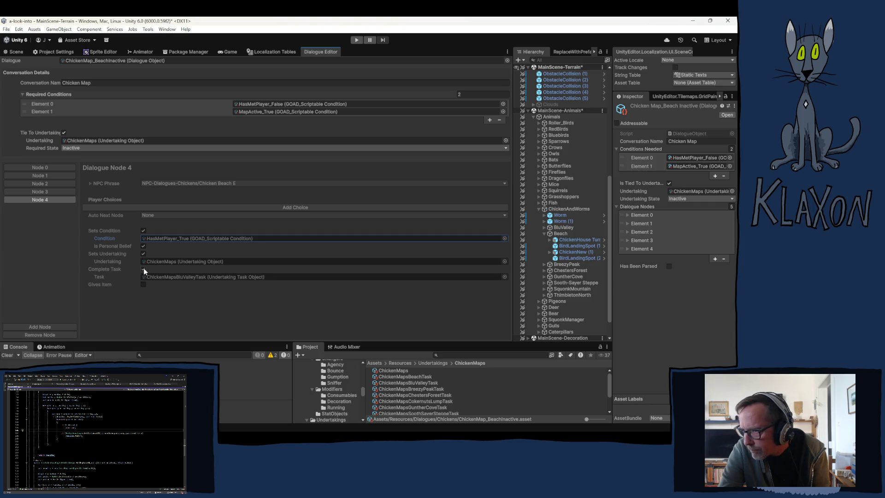
left_click(39, 191)
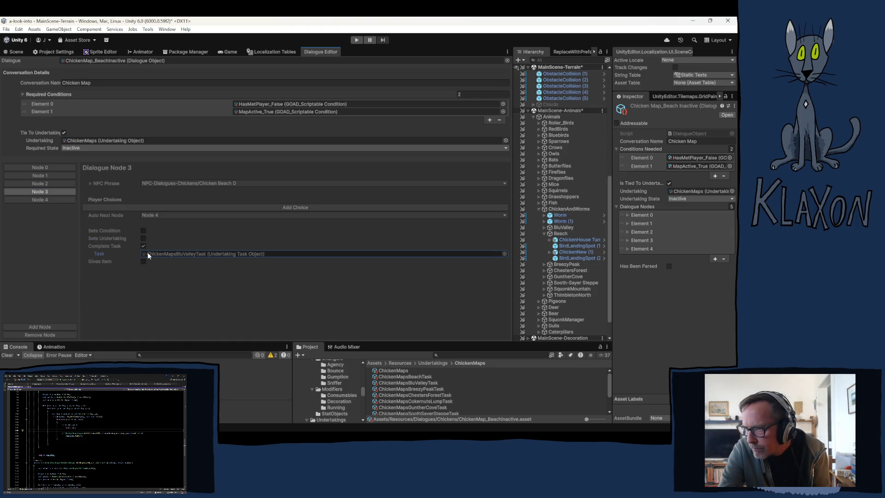
left_click(148, 252)
left_click(143, 245)
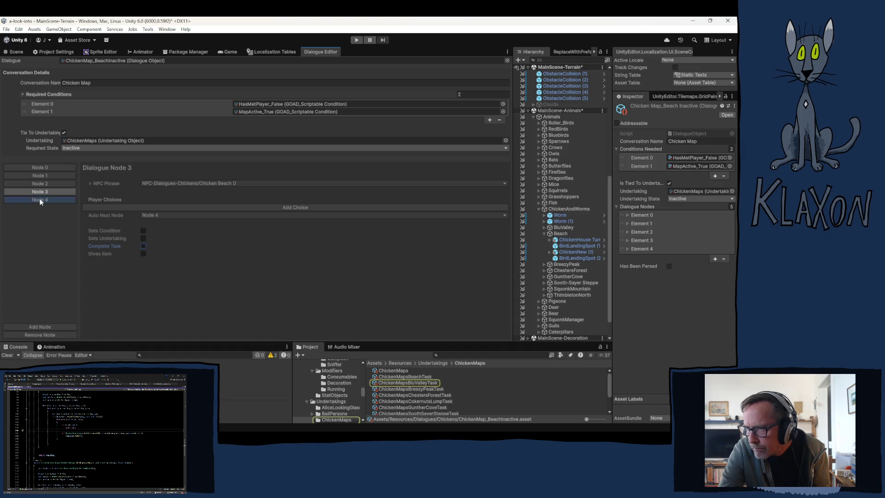
left_click(39, 199)
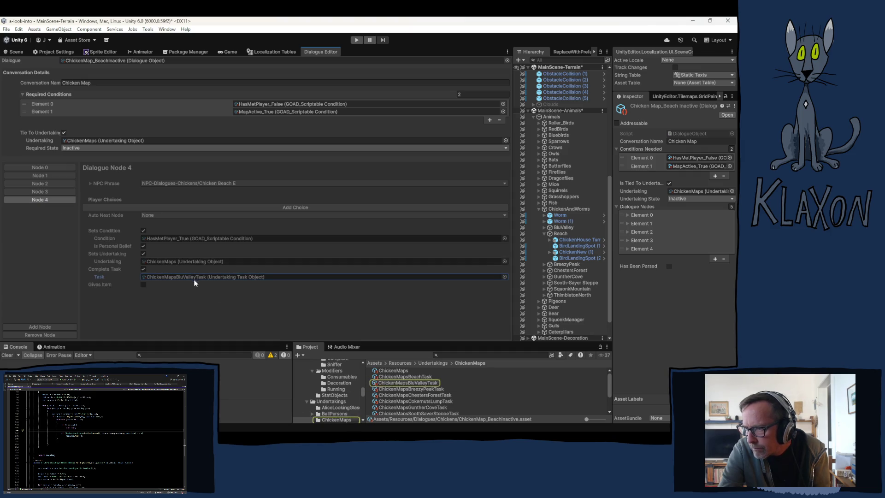
mouse_move(401, 376)
left_mouse_down()
mouse_move(391, 362)
mouse_move(207, 278)
left_mouse_up()
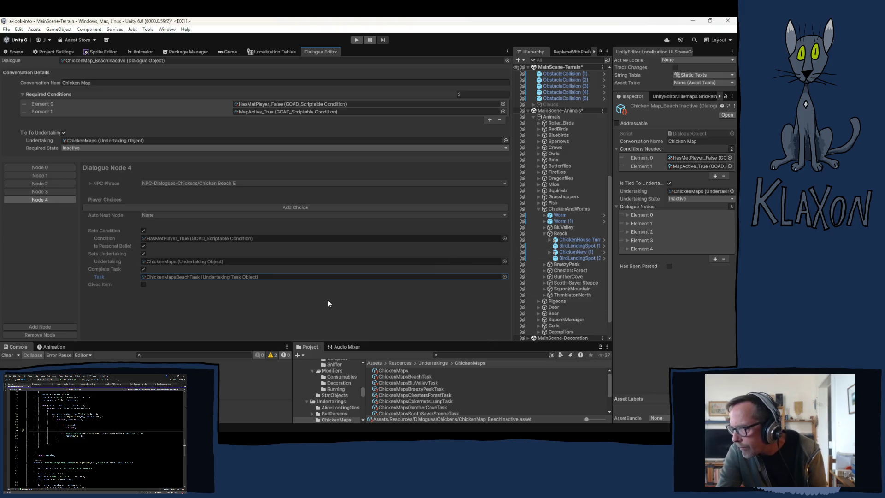
left_click(570, 252)
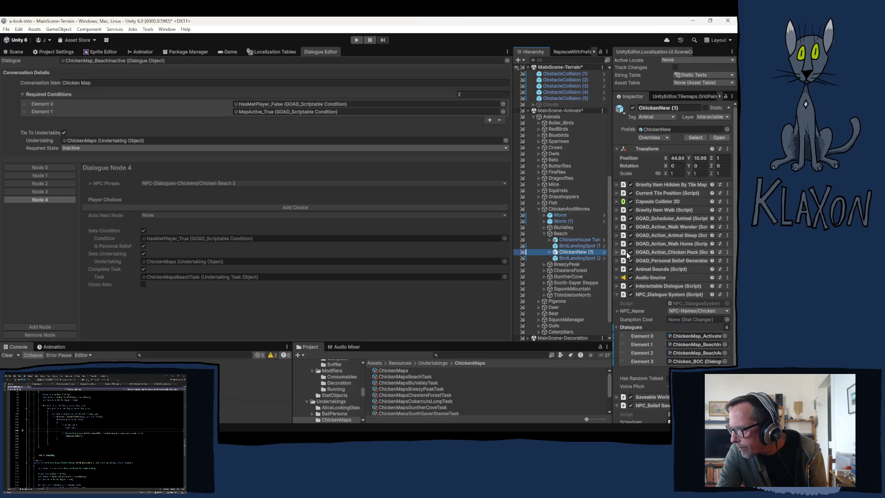
Step: Recheck BeachInactive nodes 3 and 4, then load ChickenMap_BeachActive in the Dialogue Editor
left_click(690, 345)
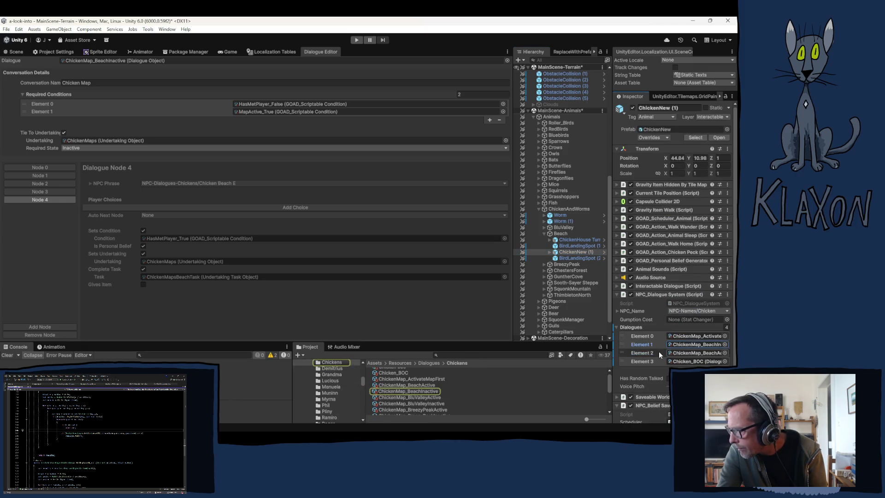
left_click(417, 391)
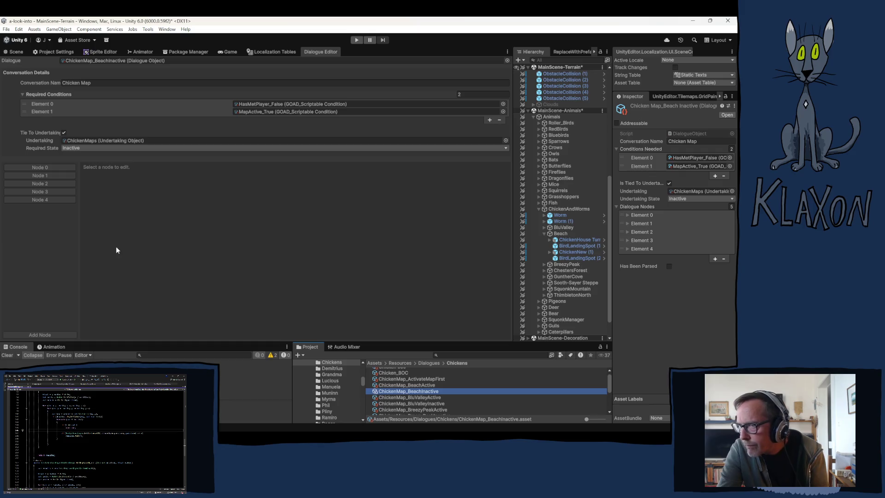
left_click(50, 201)
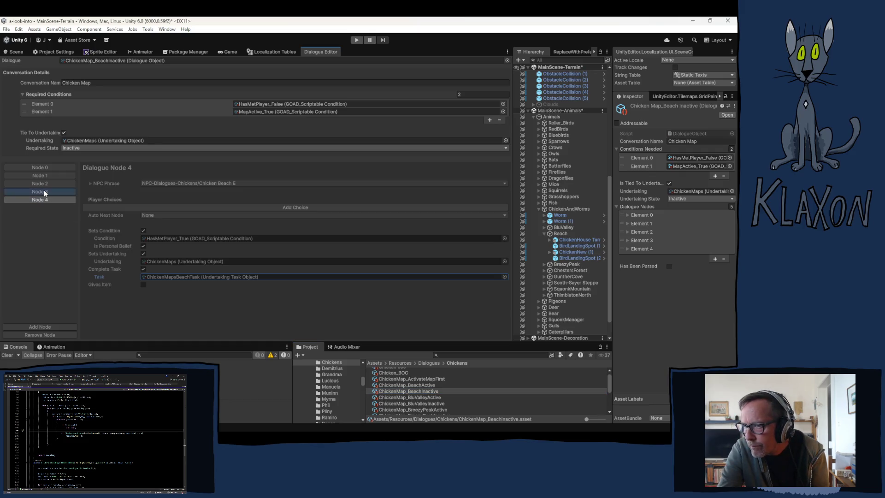
left_click(43, 191)
left_click(408, 398)
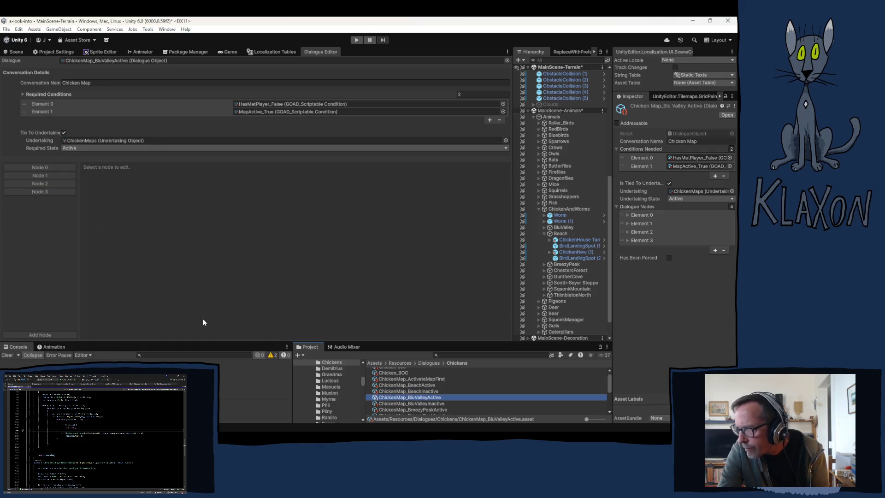
left_click(413, 384)
Step: Turn on dialogue node 4's set-condition, set-undertaking and complete-task options
left_click(43, 192)
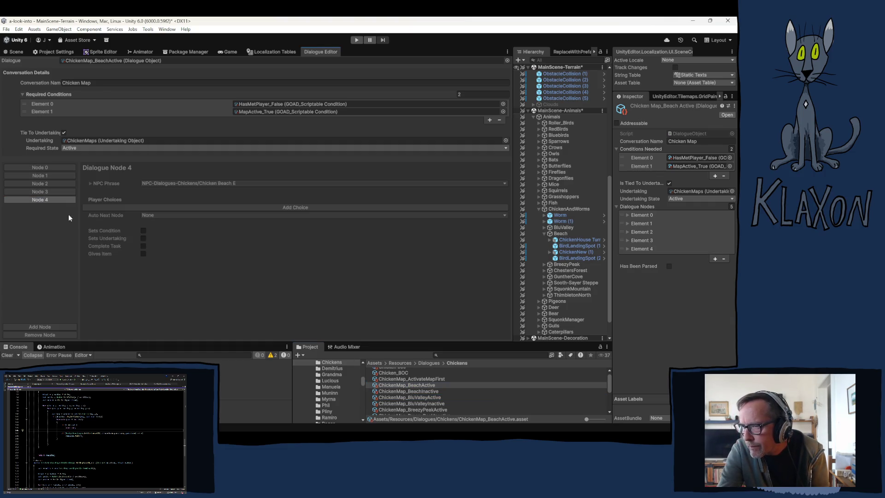
left_click(41, 199)
left_click(143, 231)
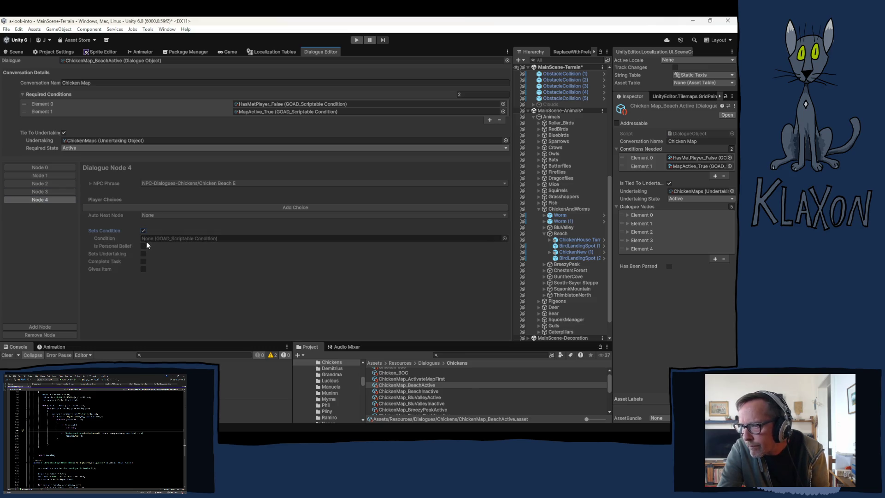
left_click(143, 253)
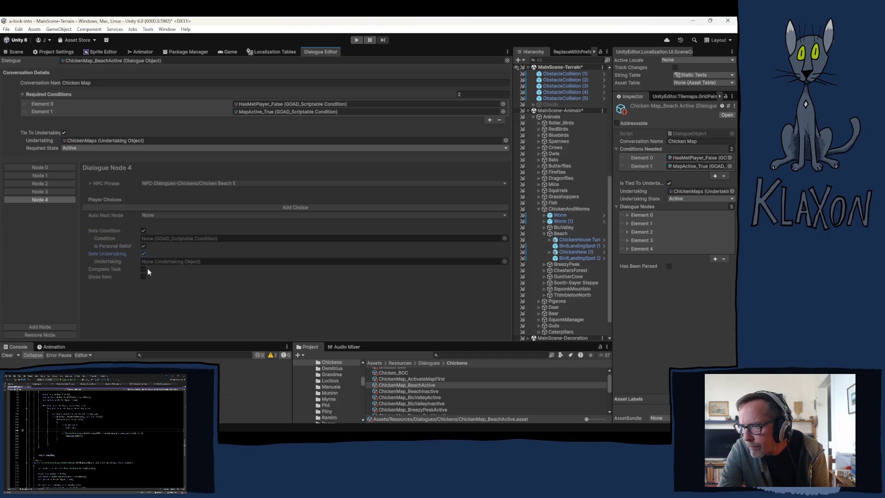
left_click(143, 269)
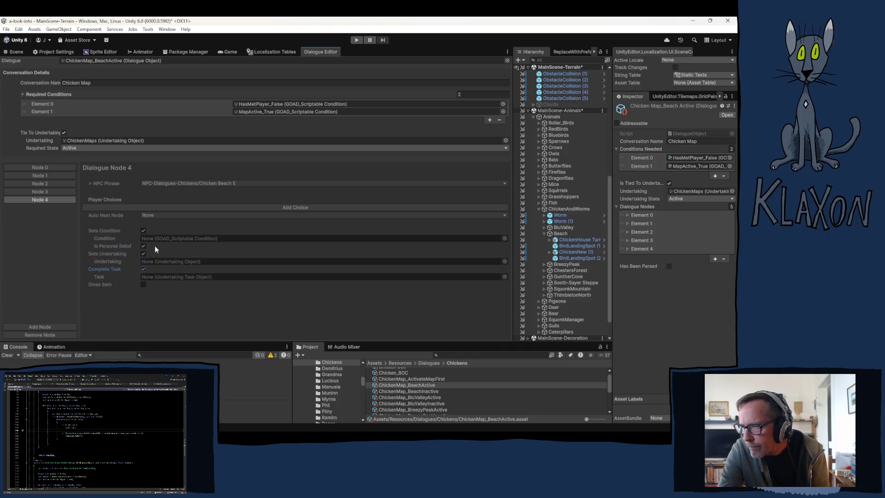
Step: Give node 4 condition HasMetPlayer_True and task ChickenMapsBeachTask, turning its undertaking option back off
left_click(38, 192)
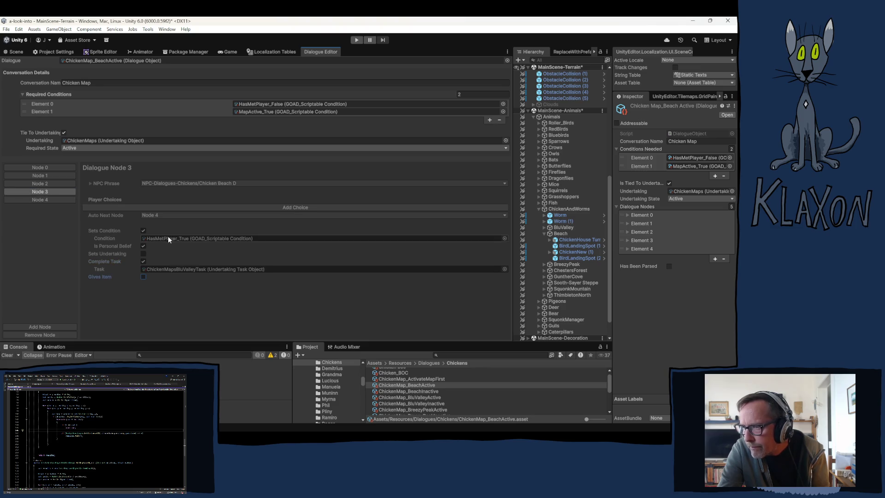
left_click(162, 238)
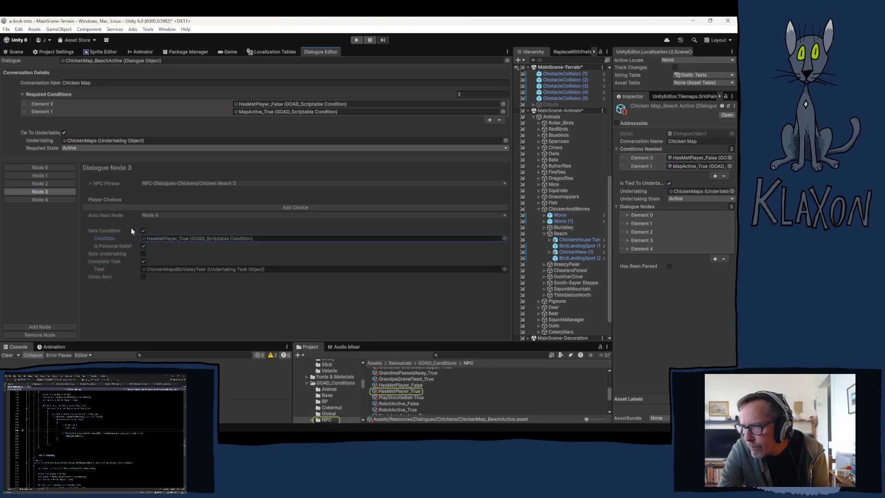
left_click(40, 199)
left_click(143, 254)
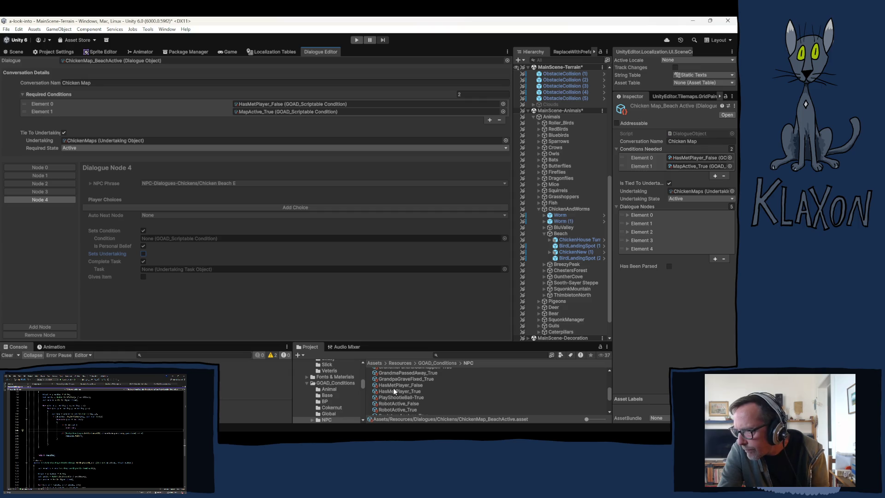
left_click_drag(393, 388, 151, 235)
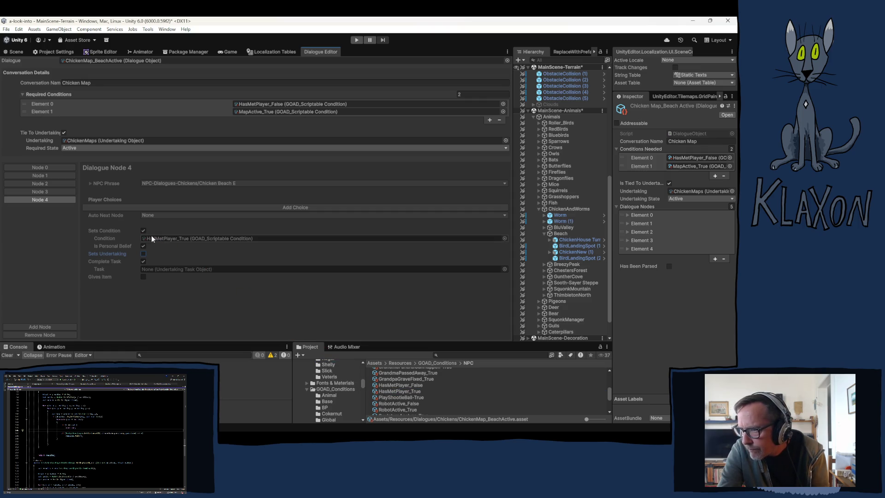
left_click(148, 267)
mouse_move(408, 383)
left_mouse_down()
mouse_move(223, 269)
mouse_move(243, 292)
mouse_move(188, 271)
left_mouse_up()
left_click_drag(409, 378, 187, 267)
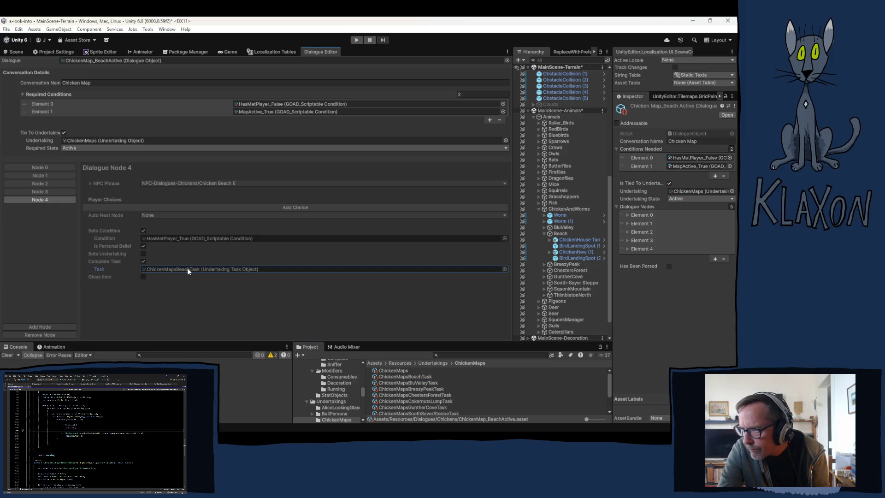
Step: Clear dialogue node 3's set-condition and complete-task options, then return to node 4
left_click(49, 191)
left_click(145, 239)
left_click(143, 231)
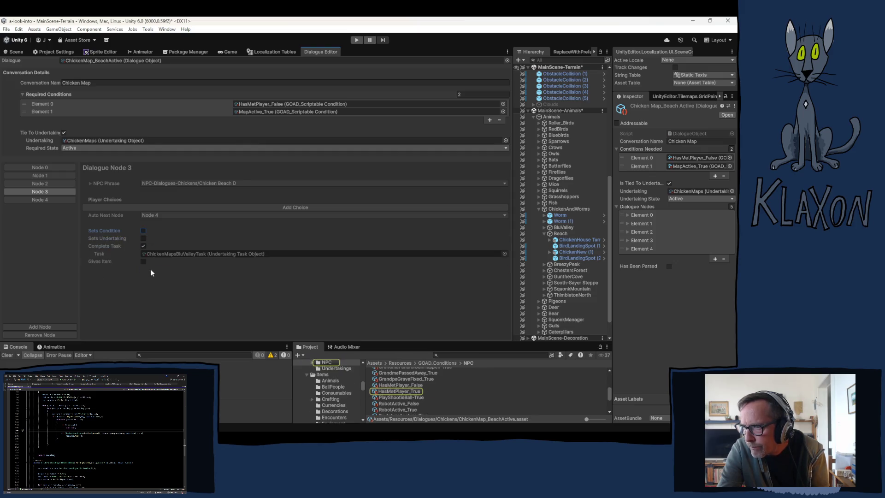
left_click(143, 246)
left_click(40, 199)
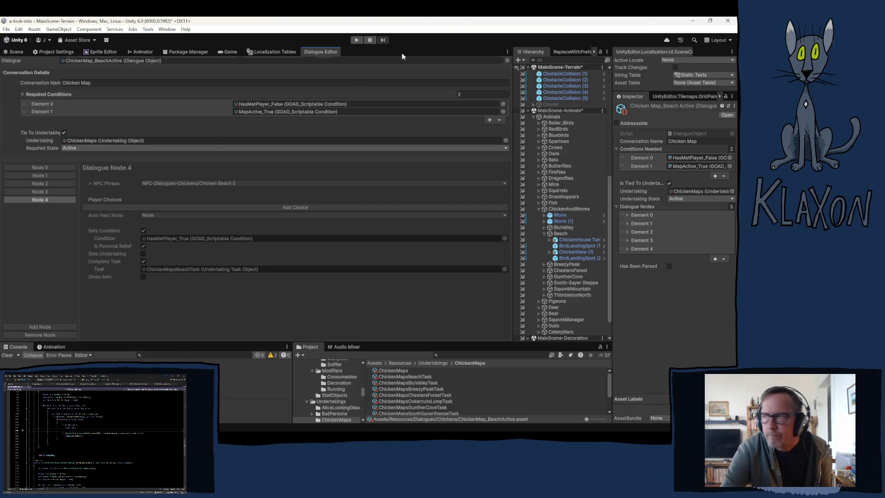
Step: Check that ChickenNew (1) holds the ChickenMap_BeachInactive and ChickenMap_BeachActive dialogues
left_click(577, 251)
left_click(693, 344)
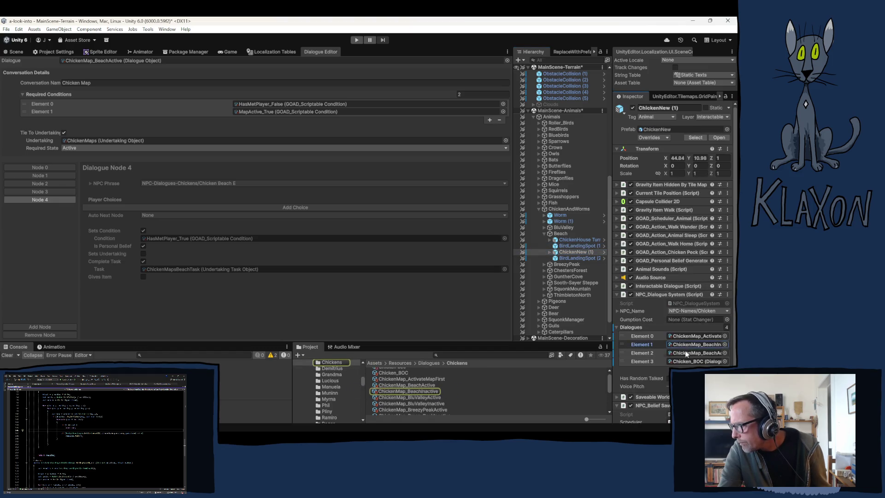
left_click(685, 353)
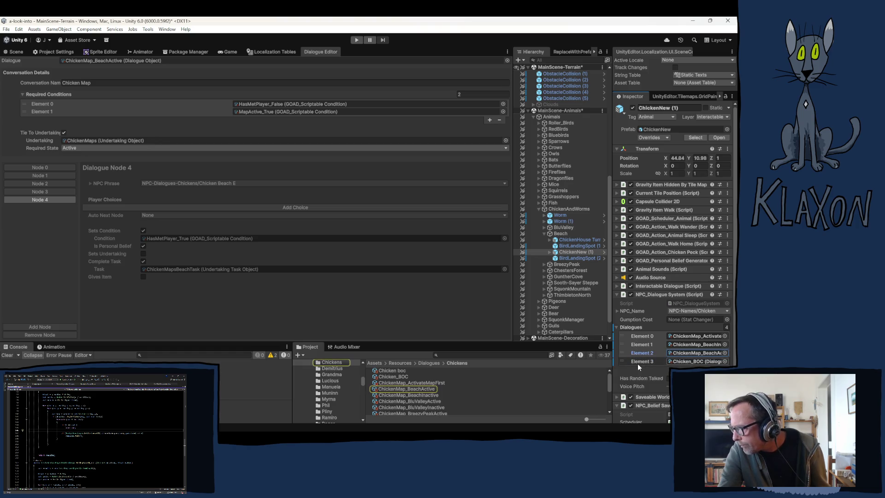
Step: Show the ChickenMapsBeachTask asset's properties in the Inspector
scroll(638, 363, "down", 3)
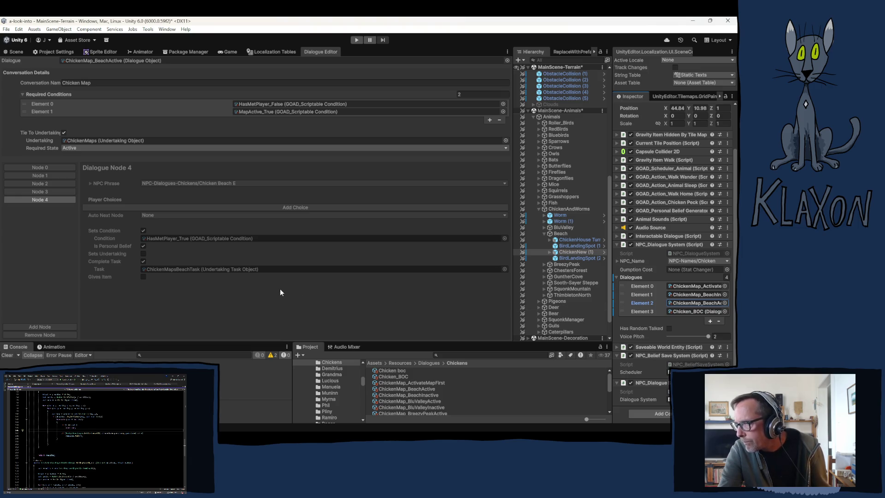
left_click(171, 269)
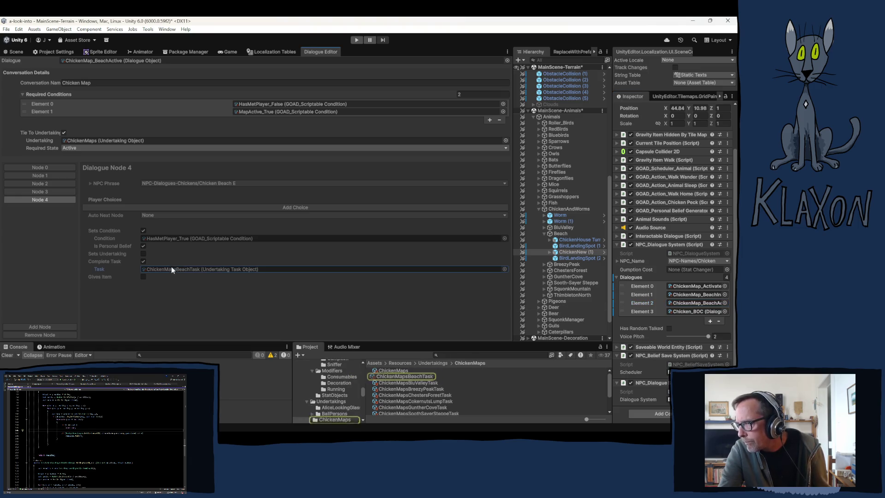
left_click(400, 377)
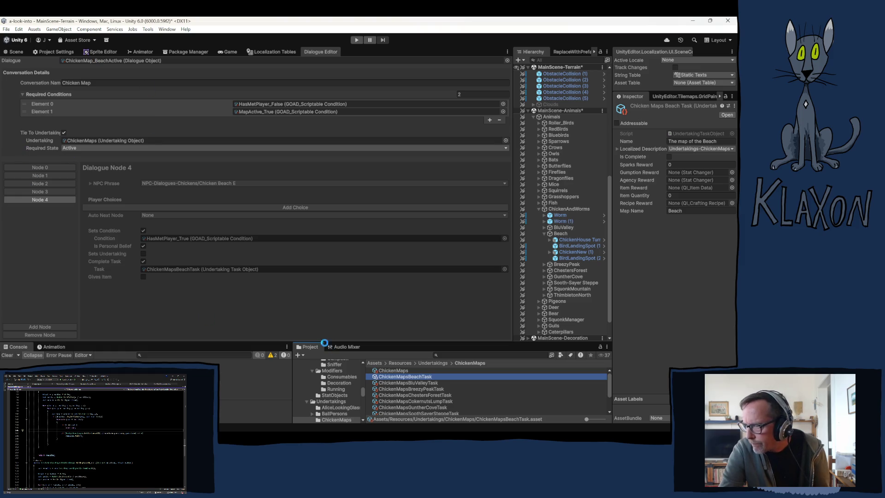
Step: Confirm ChickenMapsBeachTask is among the 12 tasks of the ChickenMaps undertaking 'Meet the chickens'
left_click(388, 371)
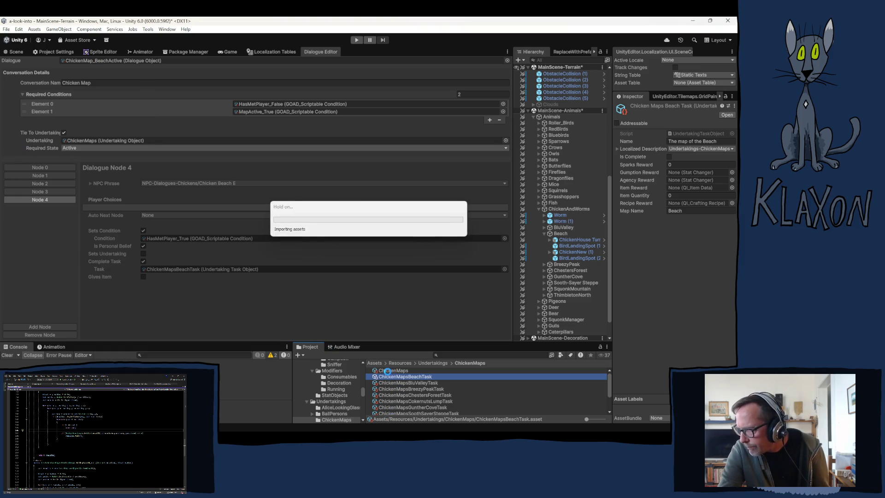
left_click(385, 370)
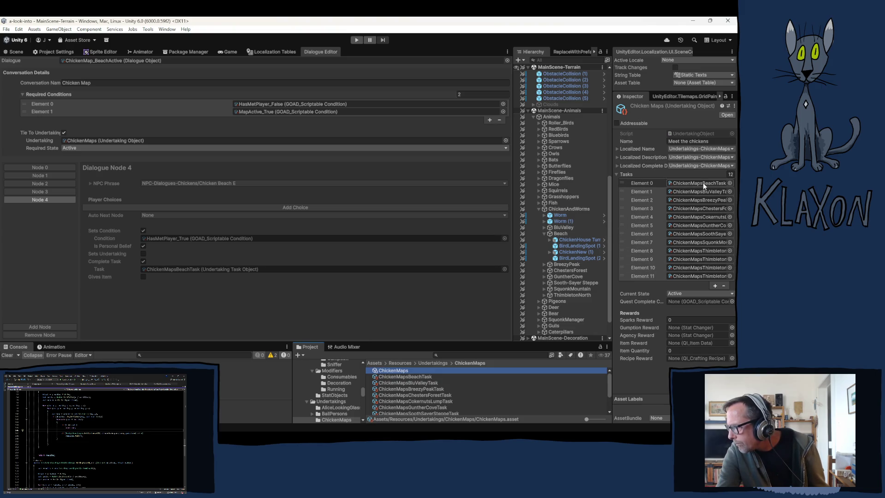
left_click(141, 320)
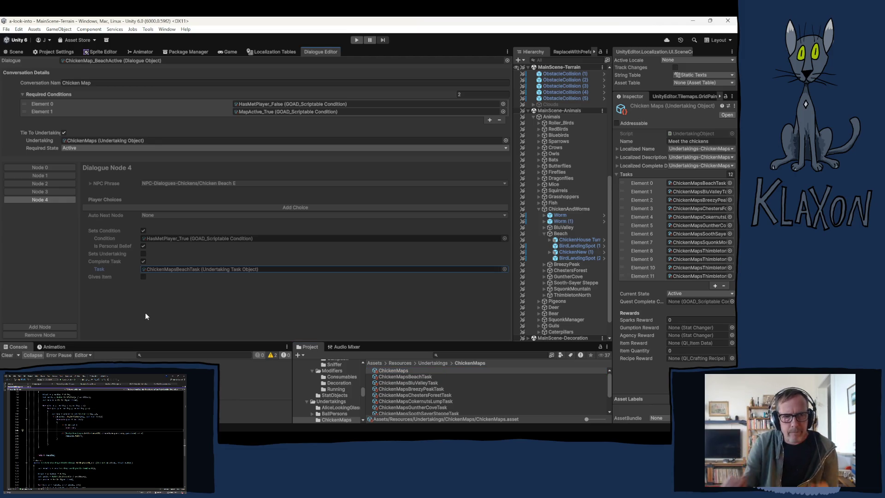
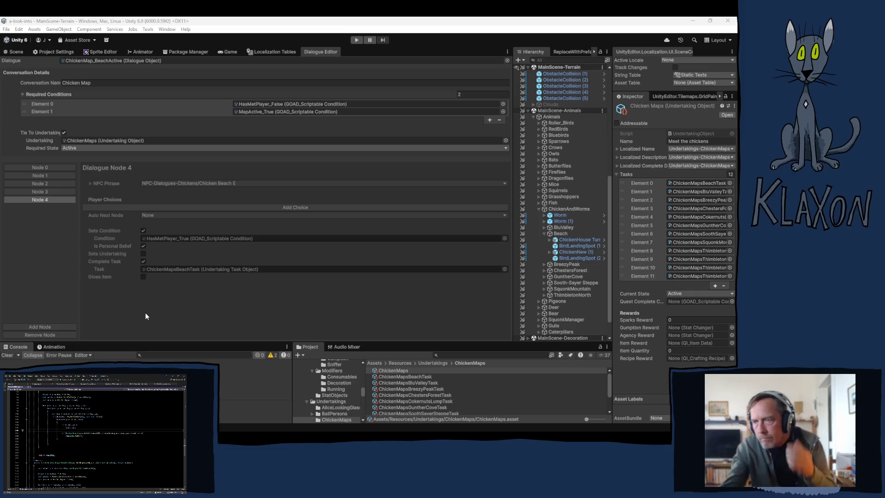
Step: Inspect ChickenNew (1)'s NPC Dialogue System list in the Scene view, then enter Play mode
left_click(35, 275)
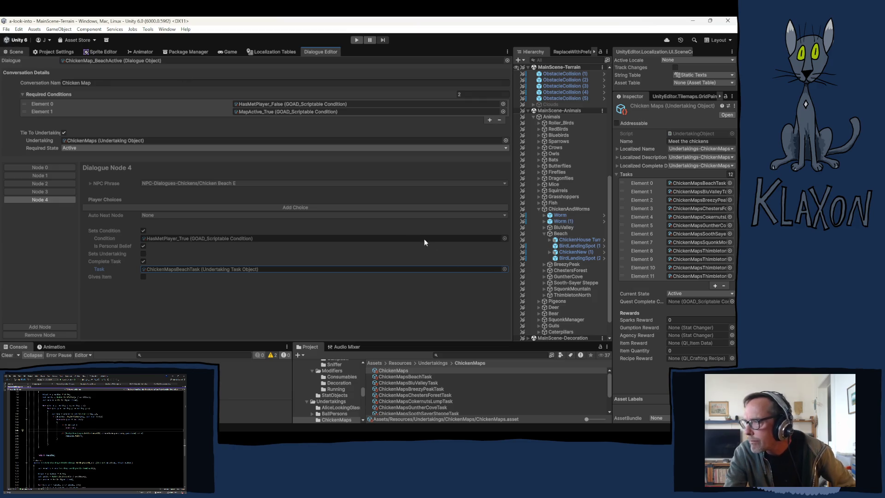
key("ctrl+1")
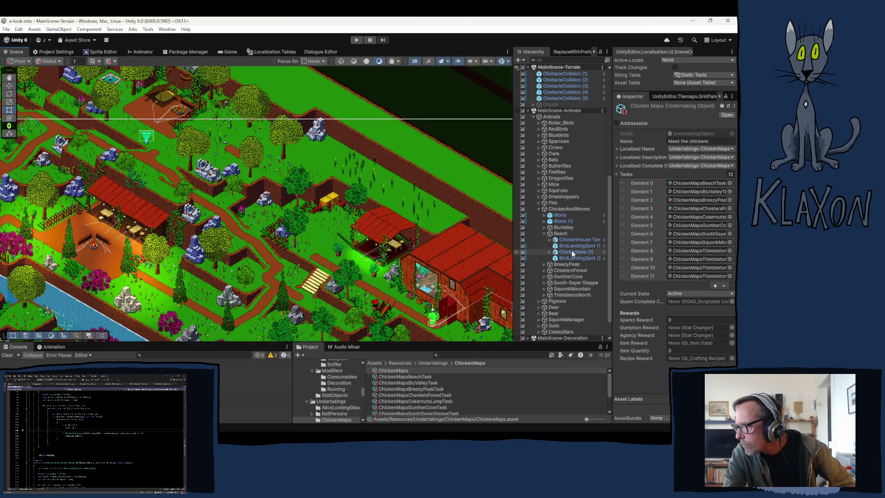
left_click(572, 252)
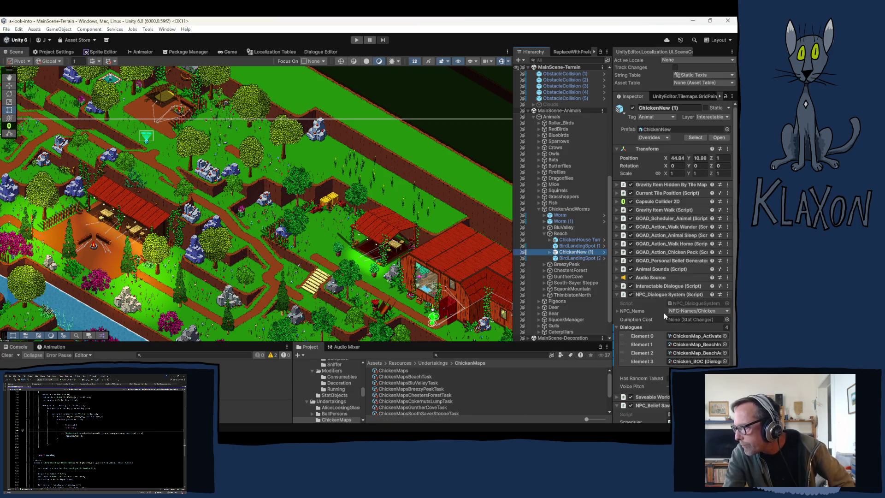
scroll(624, 349, "down", 1)
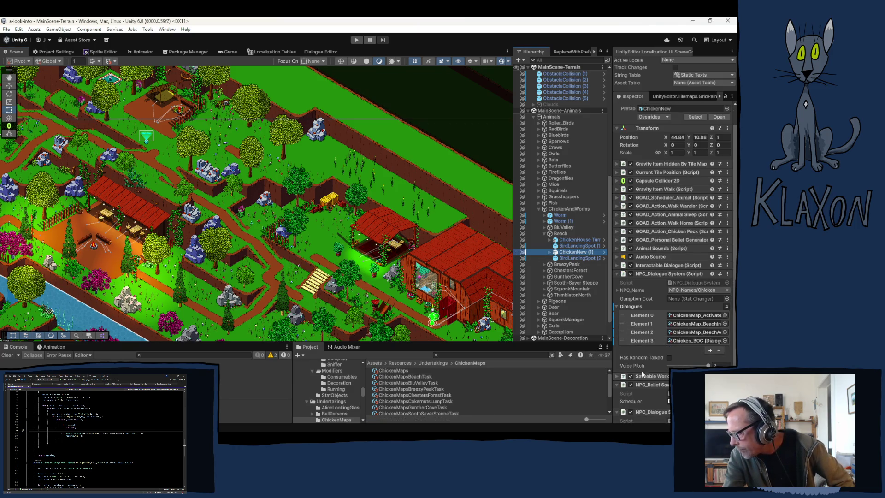
scroll(642, 373, "down", 2)
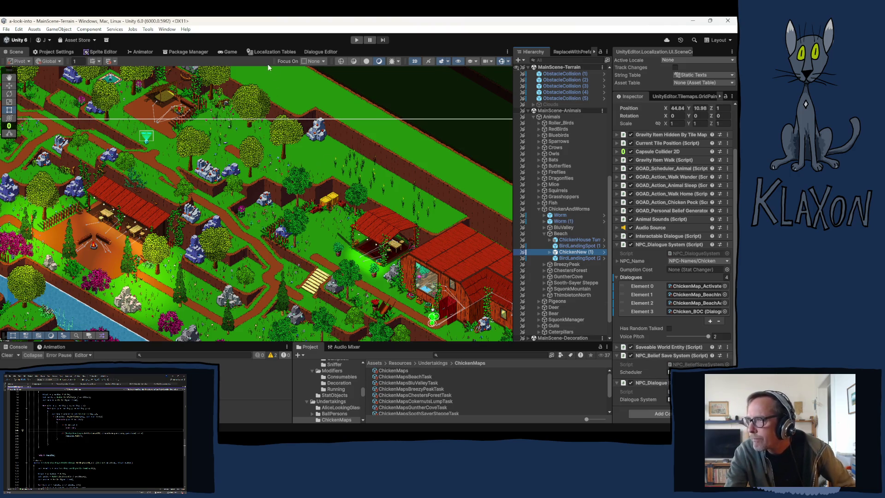
left_click(356, 40)
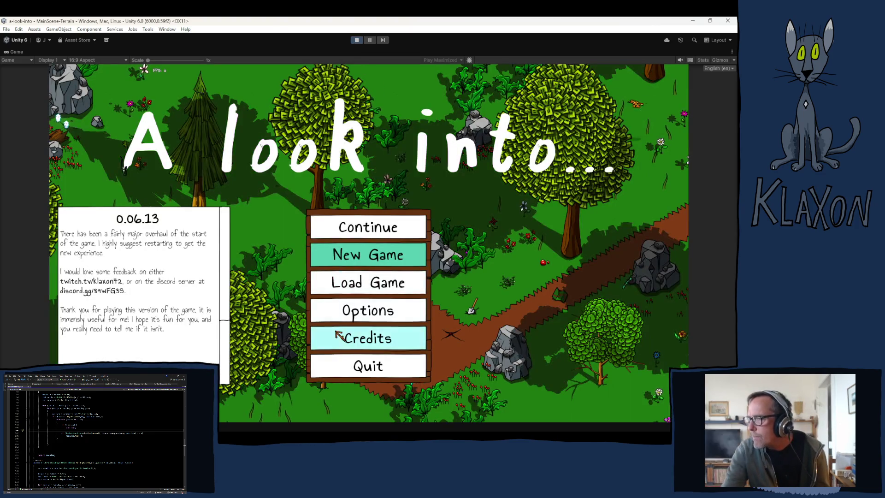
Step: Skip the saved games and start a New Game with the default character accepted
left_click(361, 284)
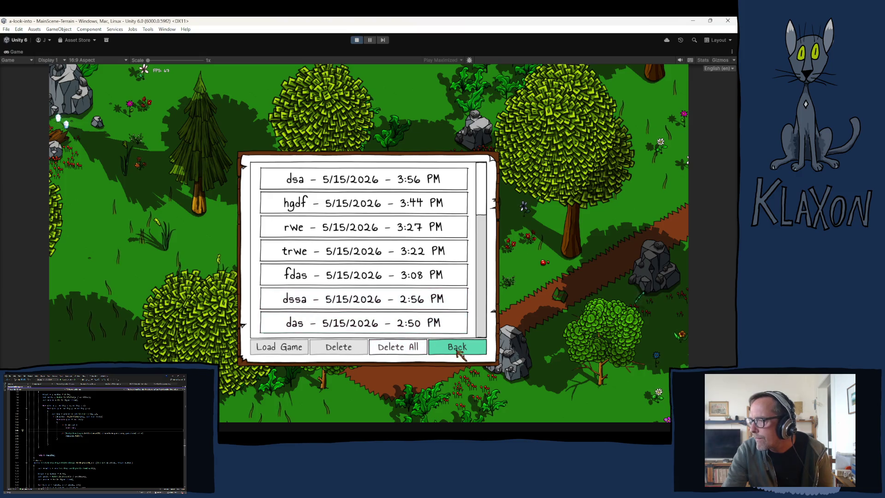
left_click(438, 349)
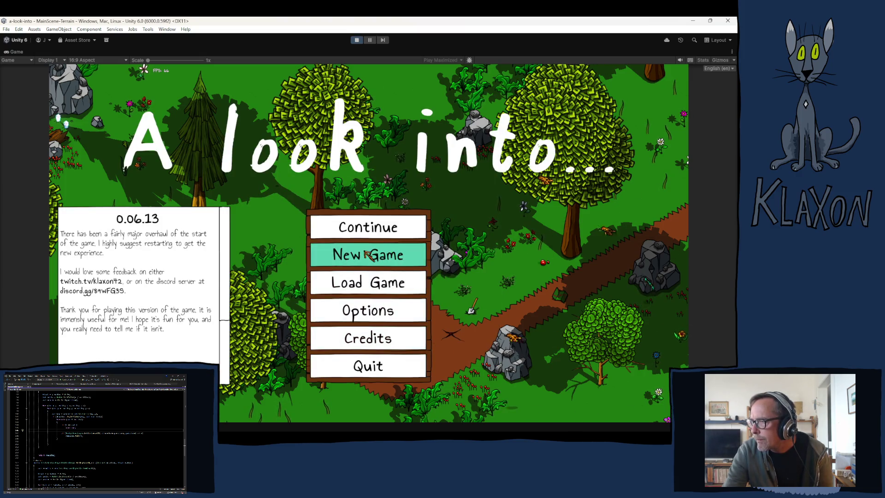
left_click(382, 252)
left_click(332, 299)
left_click(391, 311)
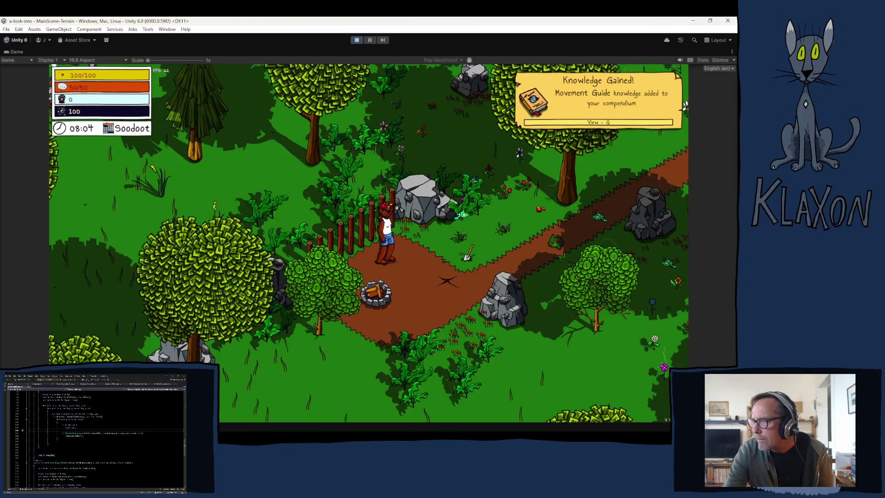
Step: Walk right to collect the Avian Map, then teleport to the Beach via the debug locations
key("d")
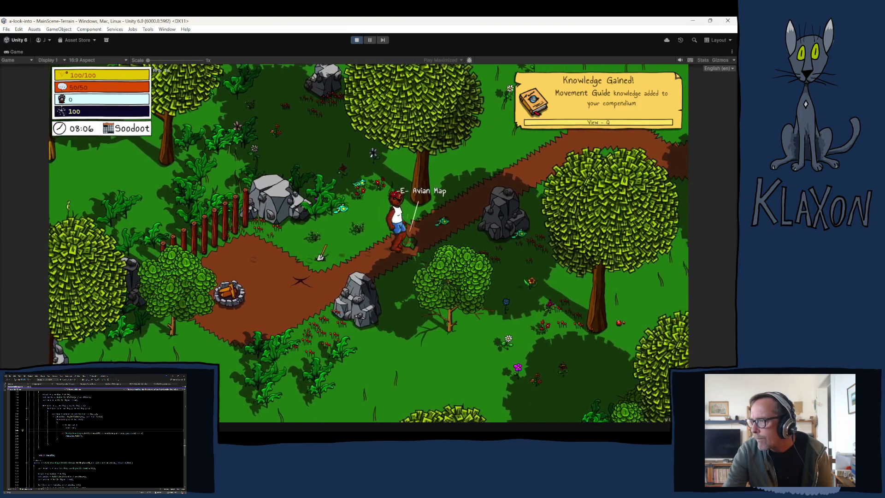
key("Tab")
key("Tab")
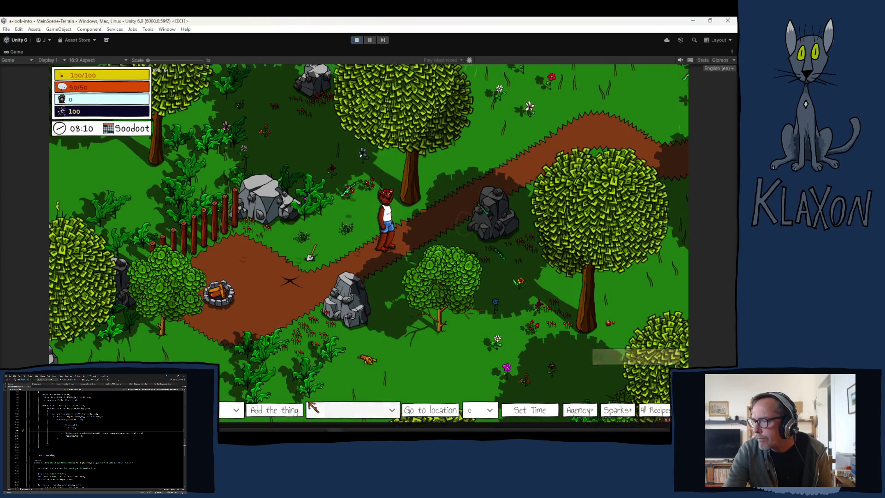
left_click(352, 409)
left_click(318, 380)
left_click(442, 410)
Step: Walk across the beach up to the chicken's tree near the red hut
key("d")
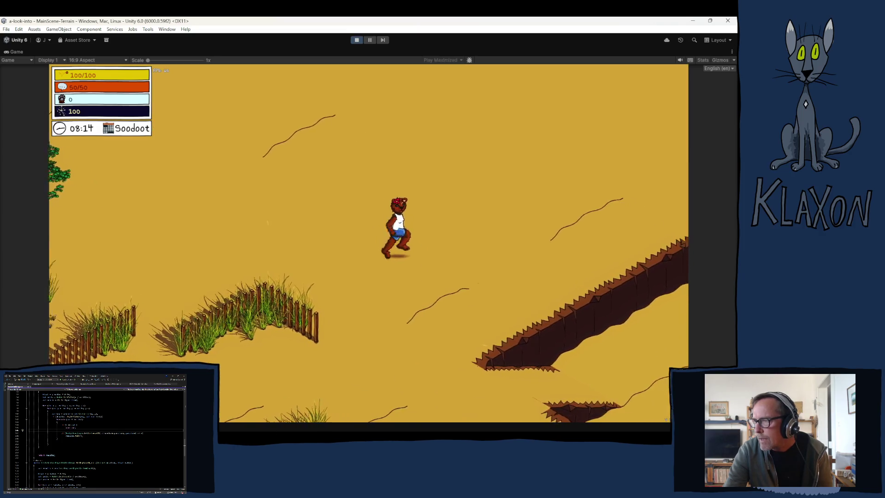
key("d")
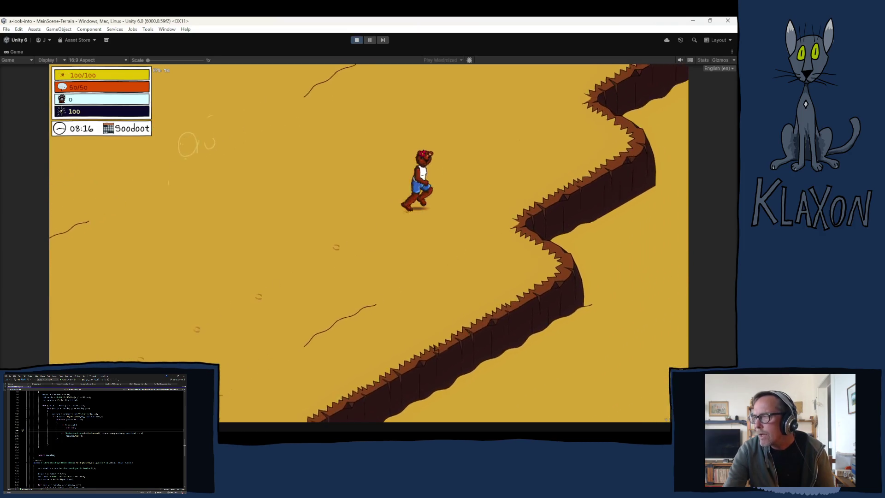
key("w")
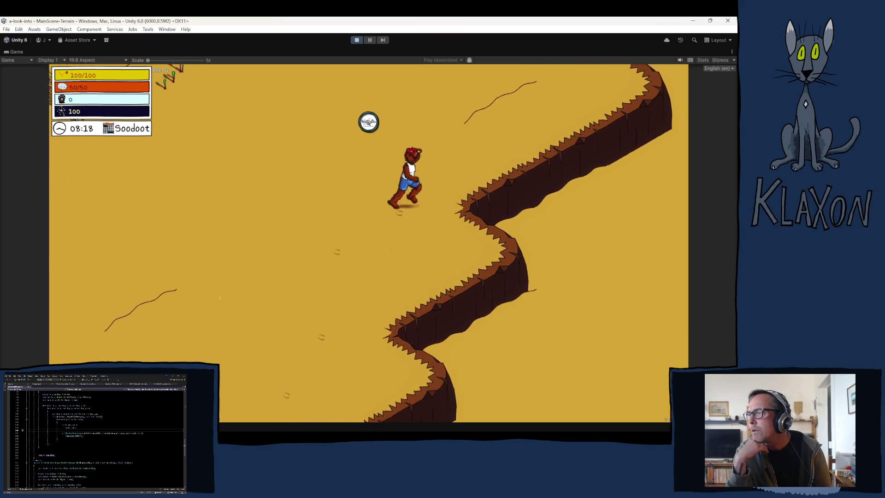
key("w")
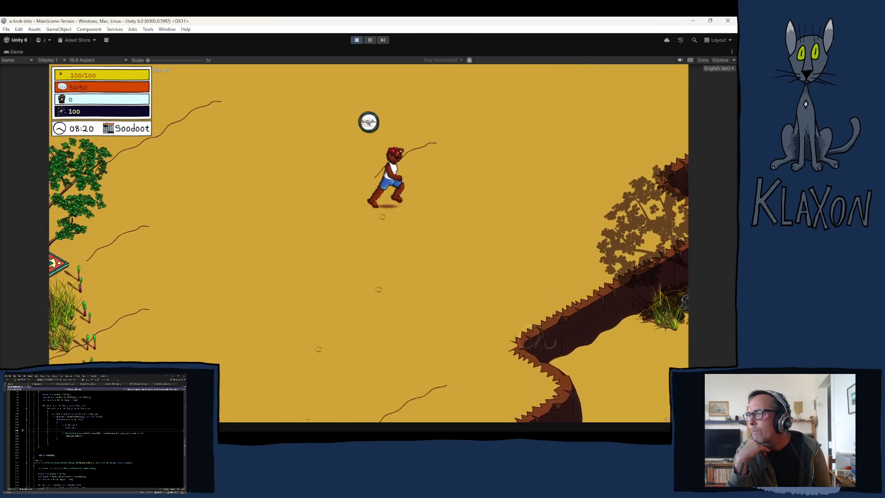
key("w")
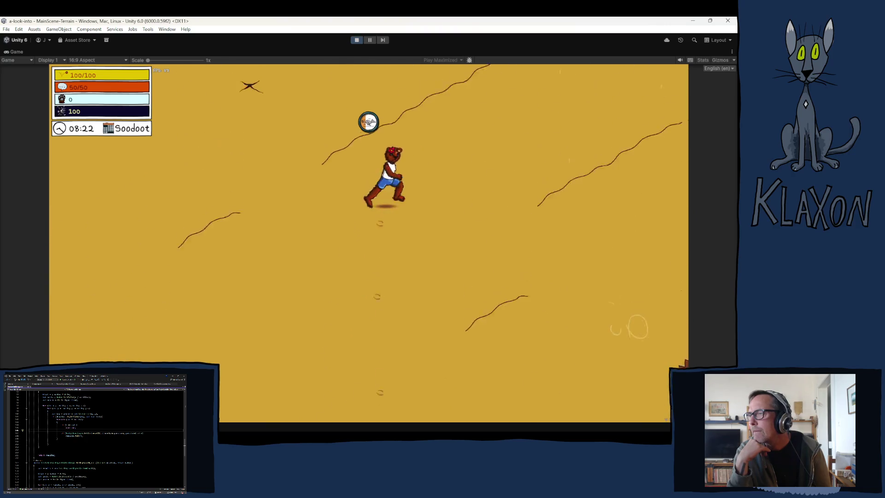
key("d")
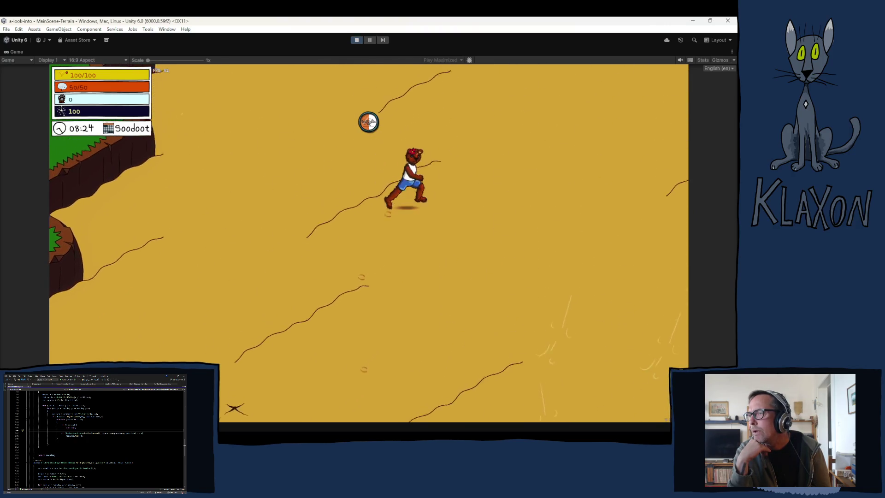
key("w")
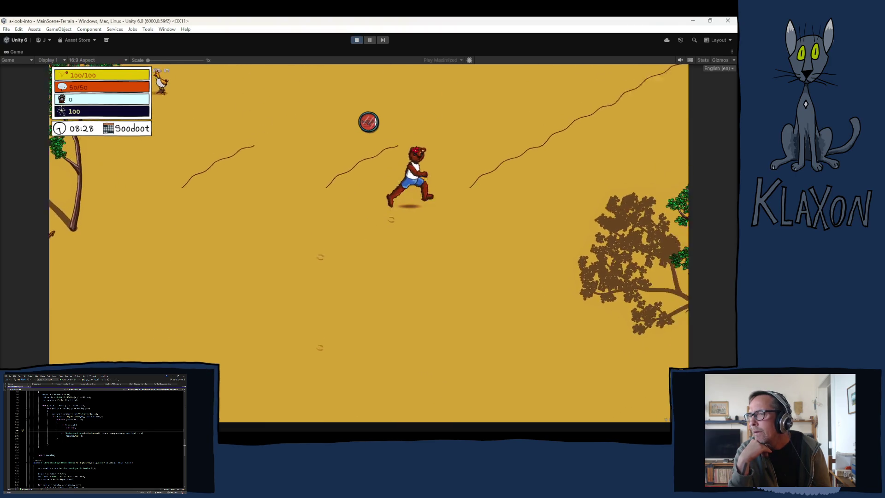
key("a")
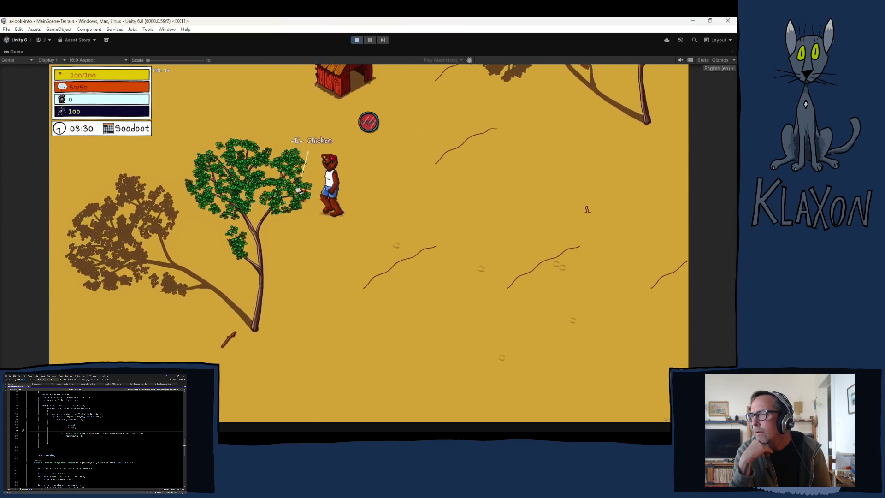
Step: Talk to the tree chicken, advance through its greeting lines, and stop Play mode
key("e")
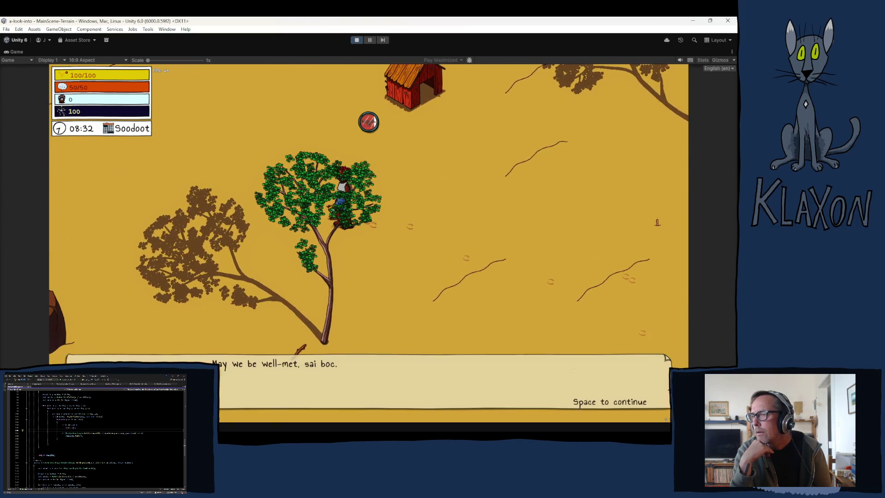
key("space")
key("space")
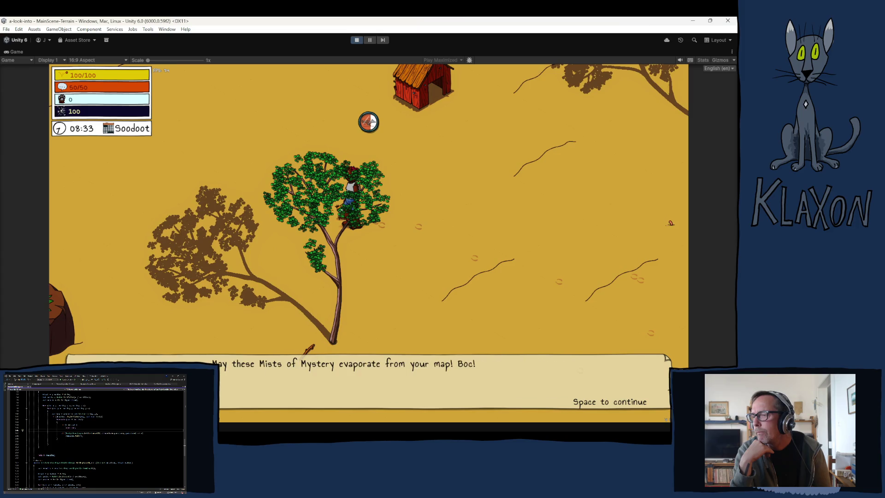
key("space")
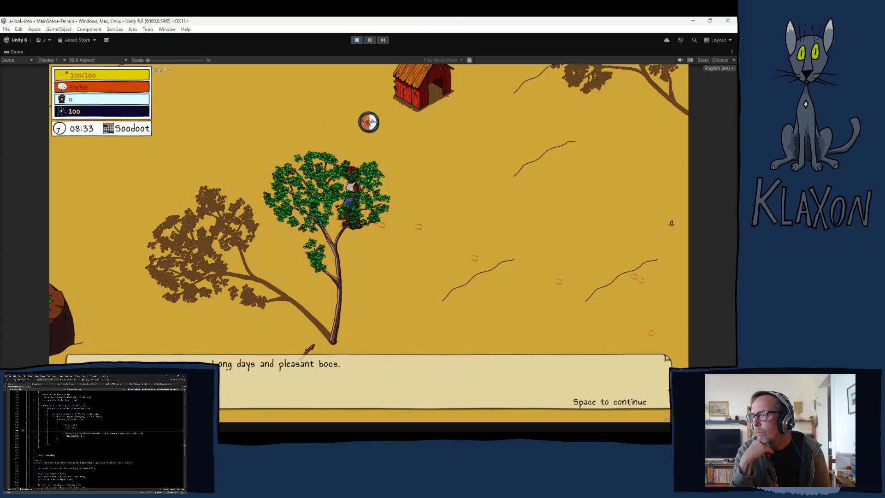
key("space")
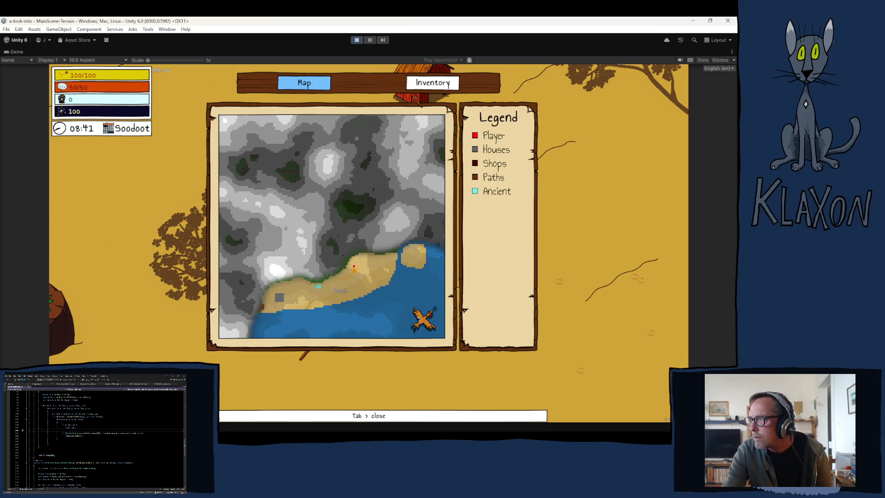
left_click(358, 40)
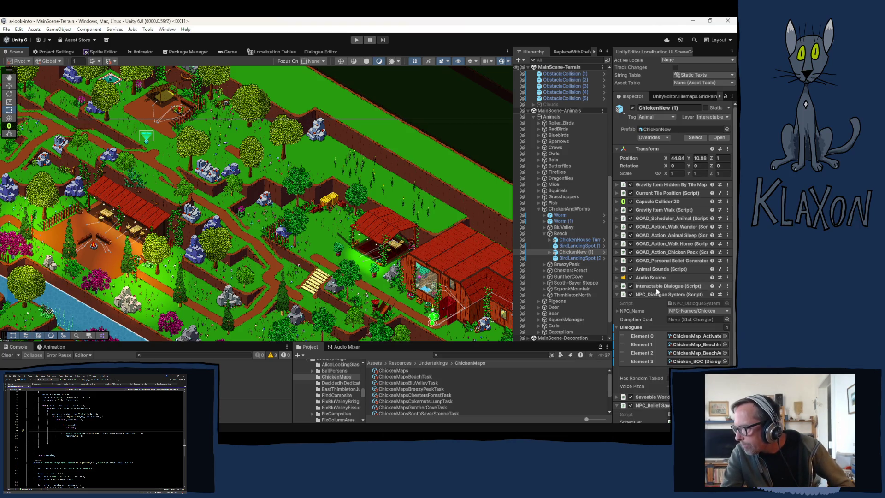
Step: Collapse the Beach, chicken groups and Animals hierarchy in the Hierarchy
left_click(545, 234)
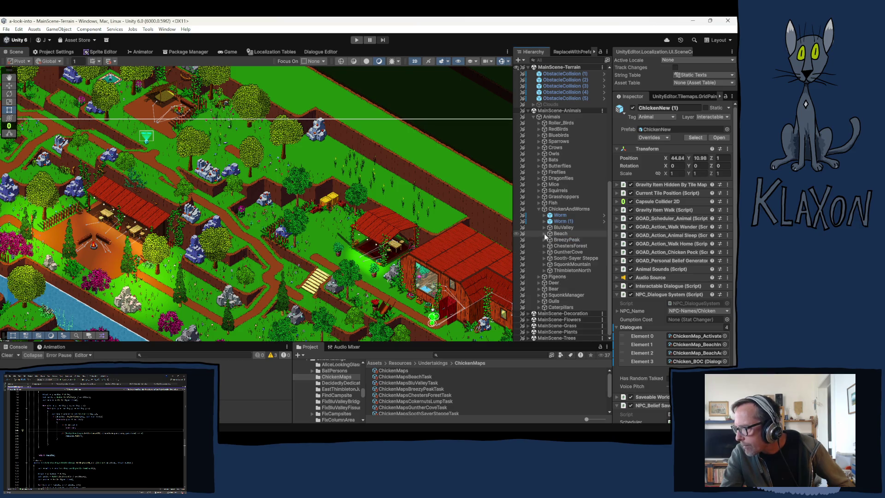
left_click(563, 227)
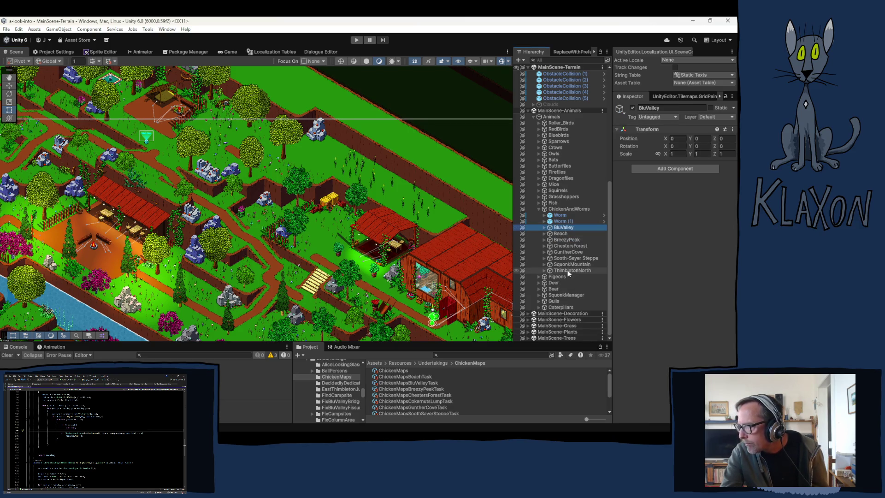
left_click(570, 271, "shift")
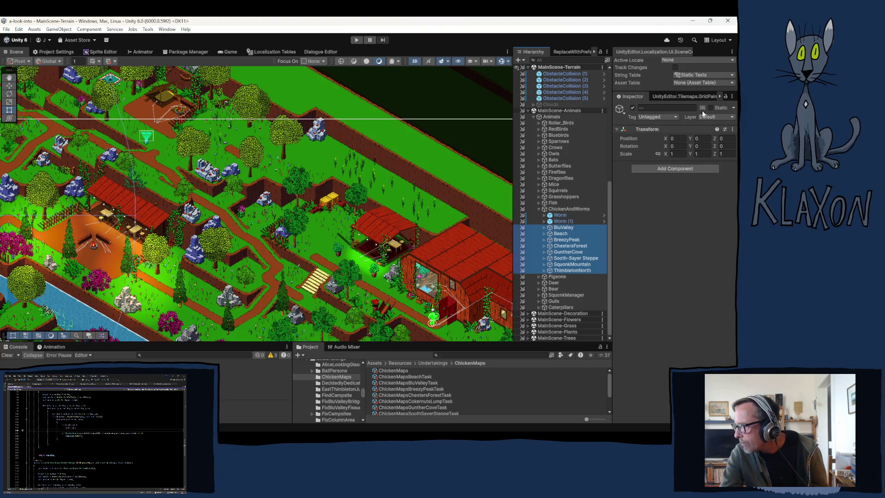
left_click(561, 209)
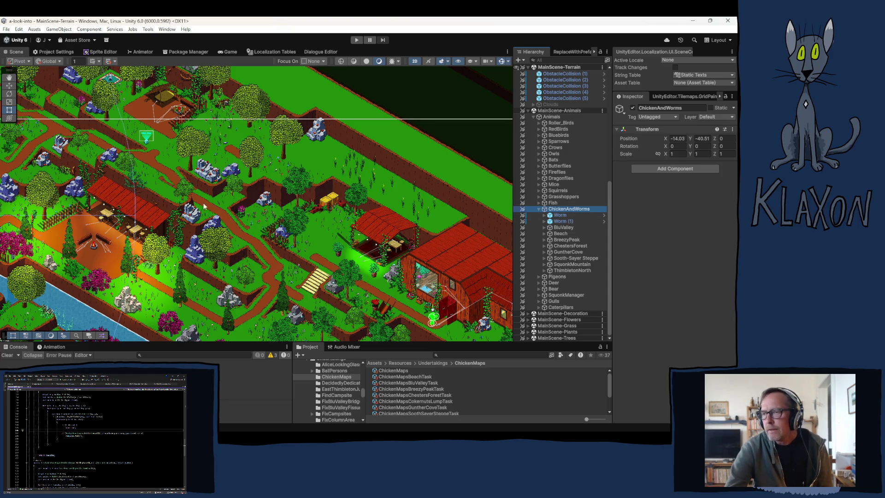
scroll(134, 257, "down", 3)
scroll(134, 257, "up", 2)
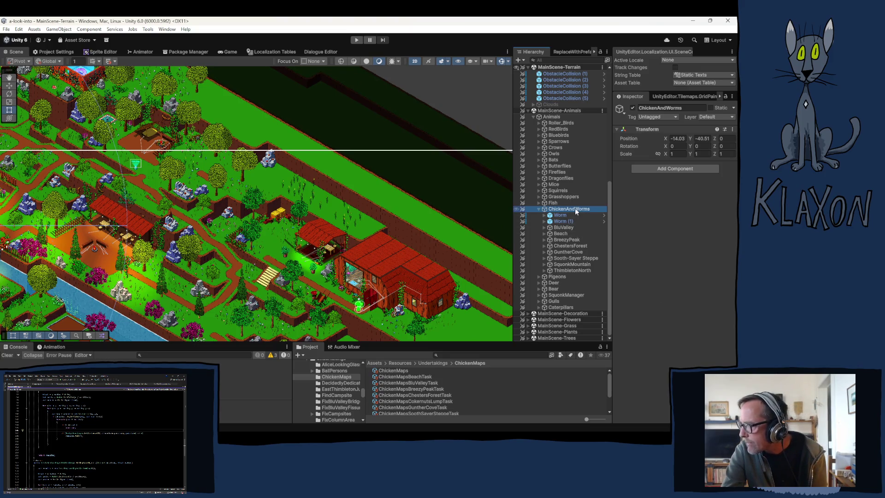
left_click(534, 116)
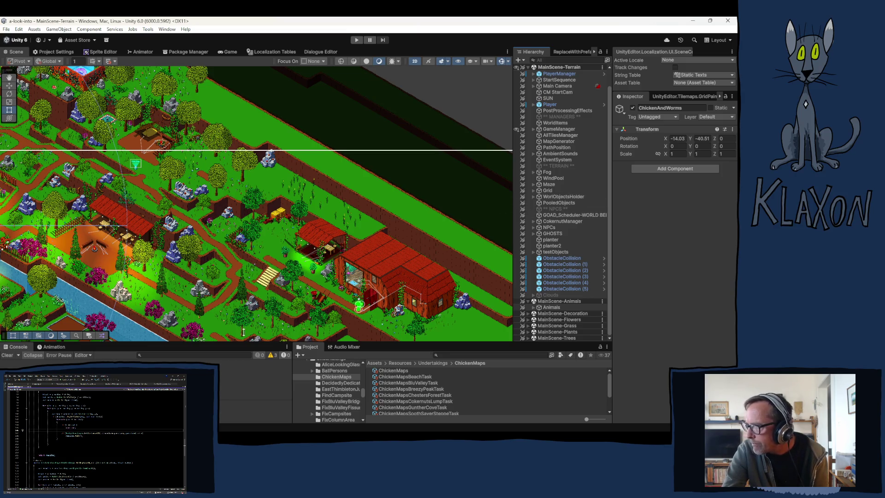
Step: Open the LocationsMaps image from the Project window's MapImages folder
scroll(329, 392, "up", 5)
scroll(328, 393, "down", 10)
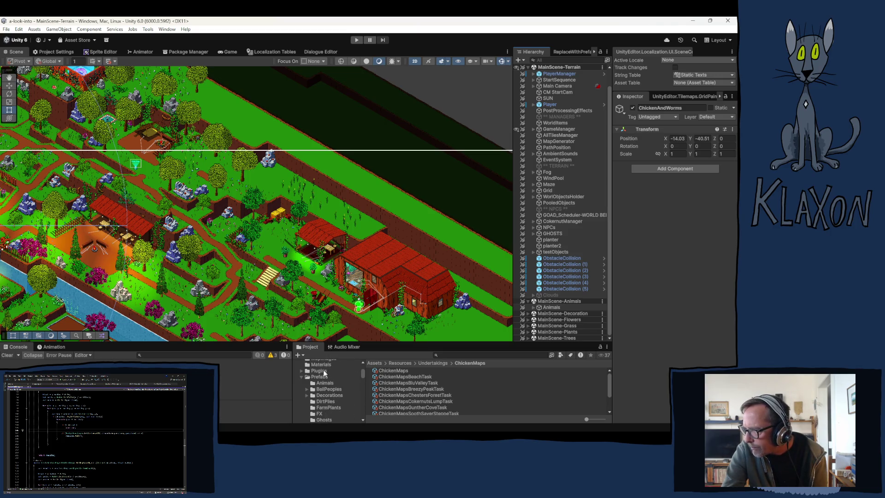
scroll(331, 387, "up", 10)
left_click(327, 383)
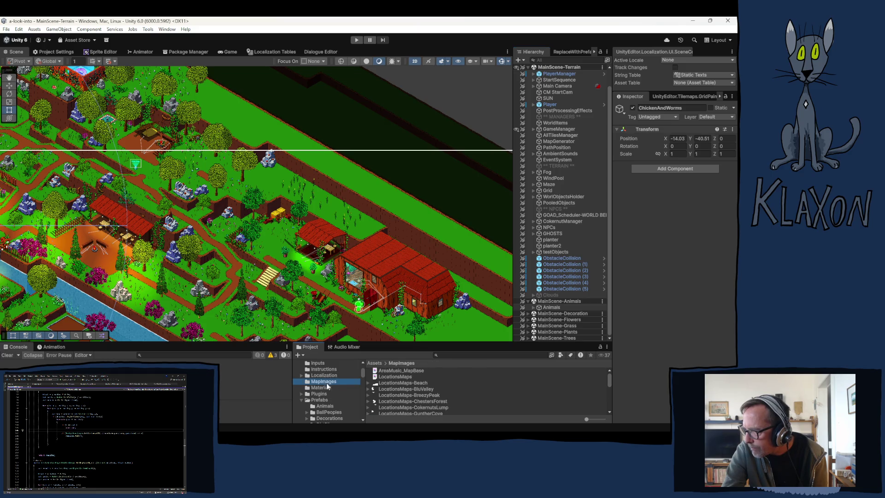
left_click(387, 377)
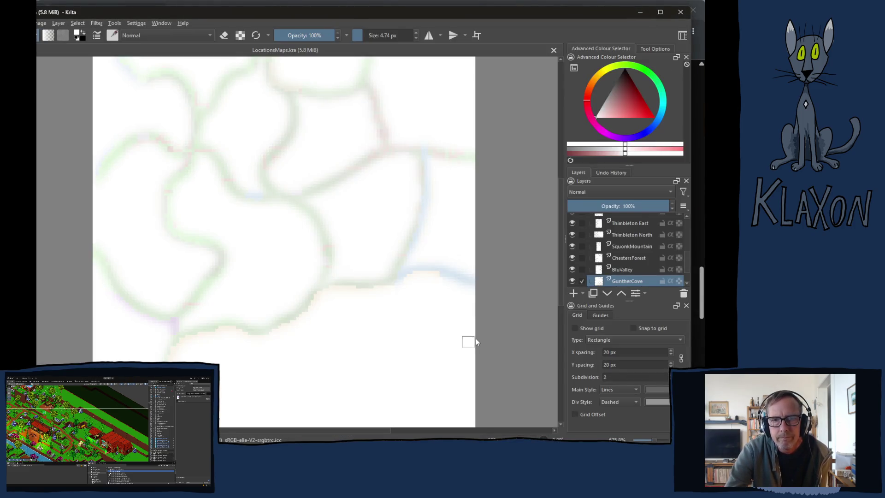
Step: Collapse and hide the Copy of MainClouds group, and make MainClouds visible over the map
scroll(624, 250, "up", 5)
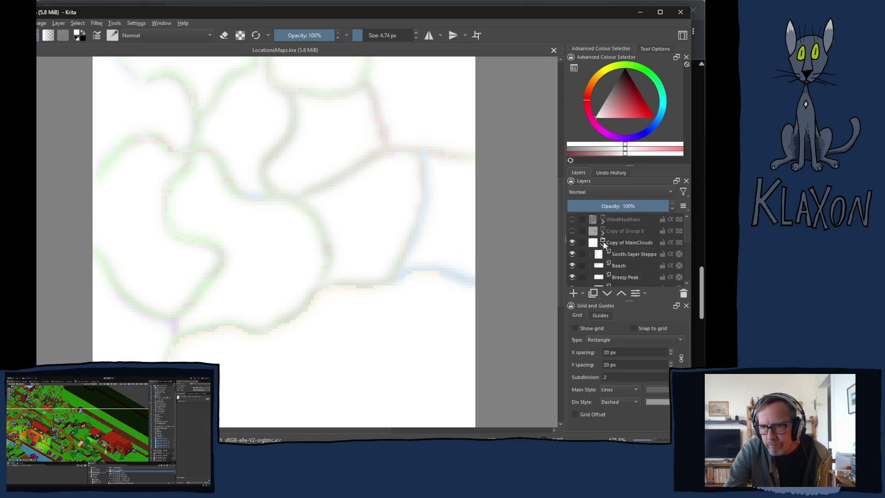
left_click(603, 243)
left_click(572, 242)
left_click(572, 253)
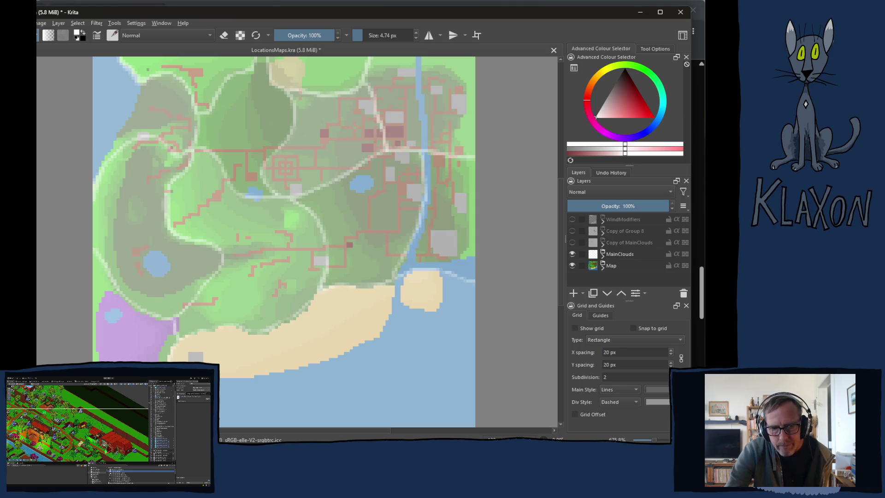
key("alt+Tab")
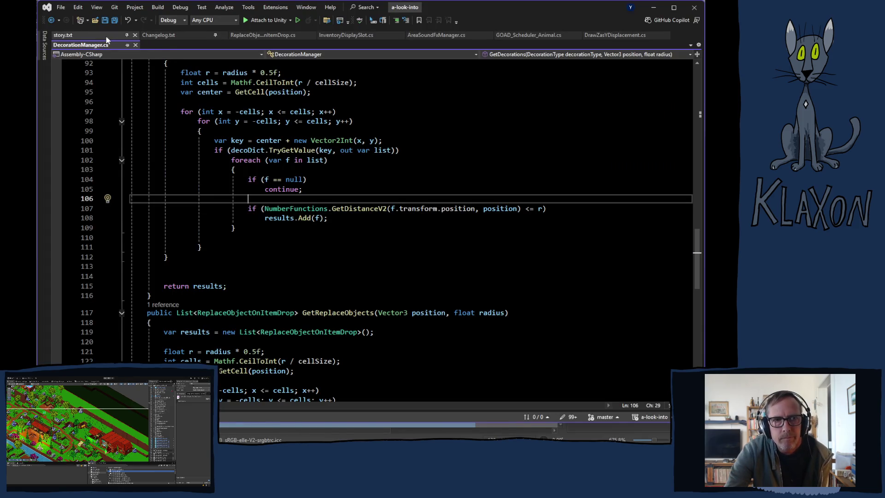
Step: Add 'Cast of Confusion' below Nefarious Nebula in story.txt's map reveals
left_click(106, 35)
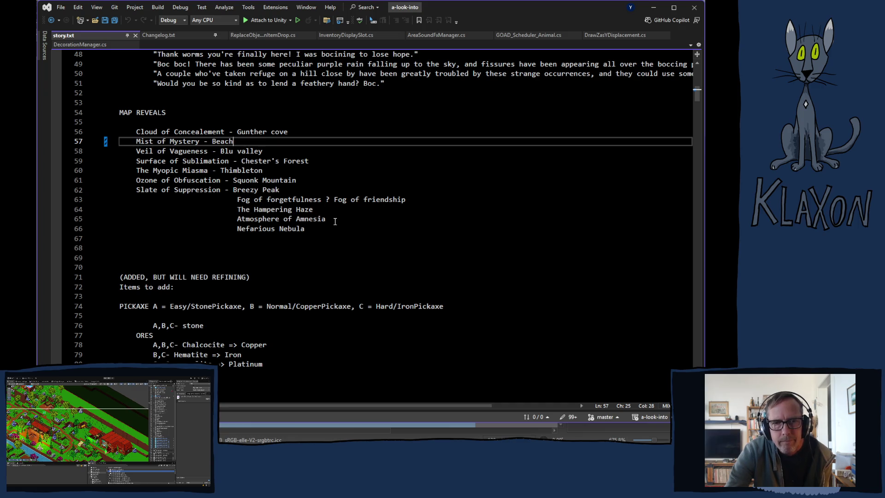
left_click(243, 239)
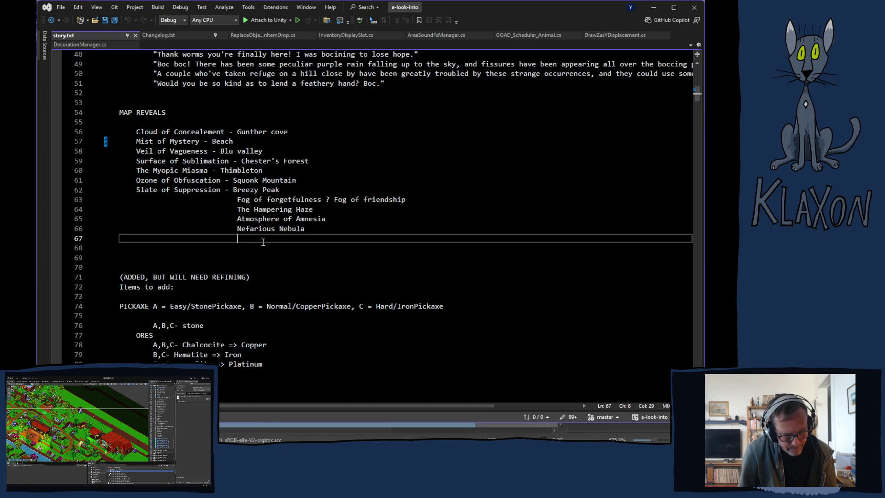
type("Cast")
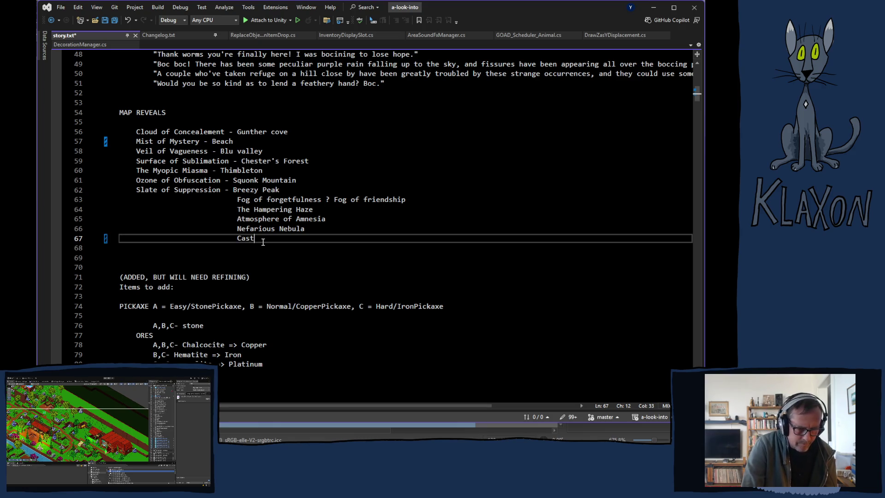
type(" of Confusion")
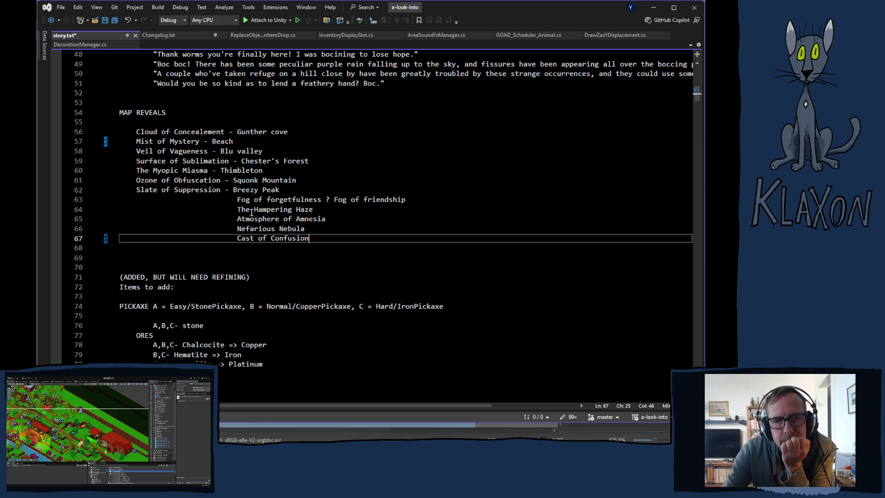
Step: Indent the Fog of forgetfulness line, select the Cast of Confusion line, then bring iTunes forward
left_click(237, 200)
key("Tab")
key("Tab")
key("Tab")
left_click_drag(237, 238, 310, 238)
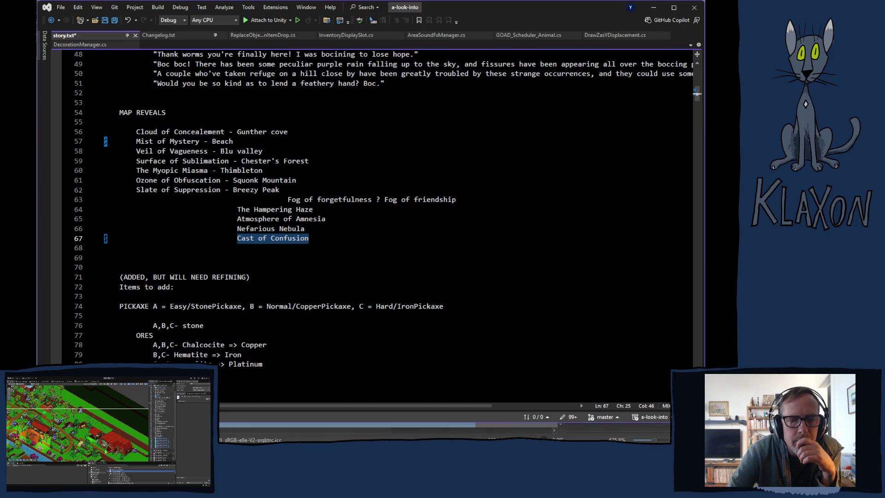
left_click(228, 329)
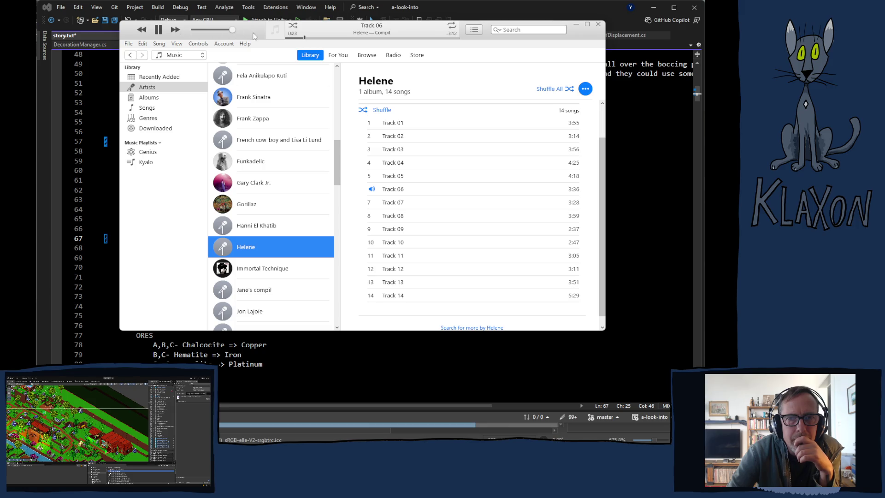
Step: Bring Visual Studio back in front of iTunes to show story.txt
left_click(490, 7)
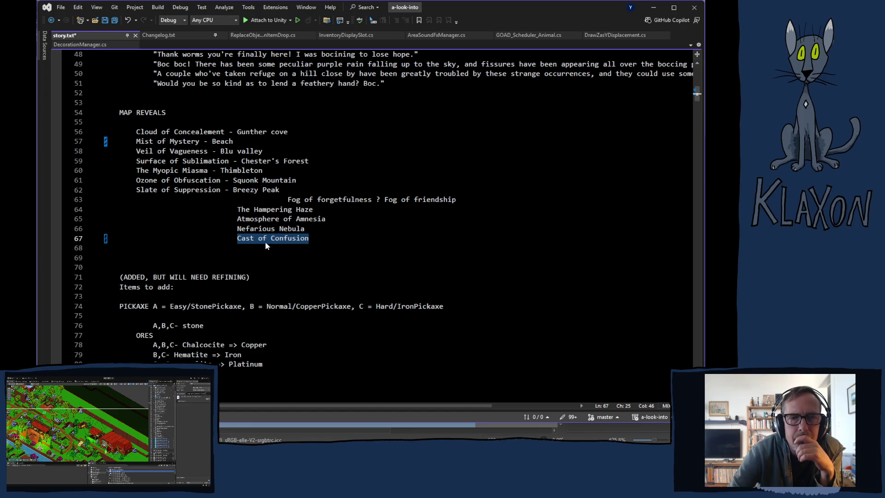
Step: Change Thimbleton to ThimbletonNorth and append '- Cokernuts Lump' to the outdented Nefarious Nebula line
left_click(265, 171)
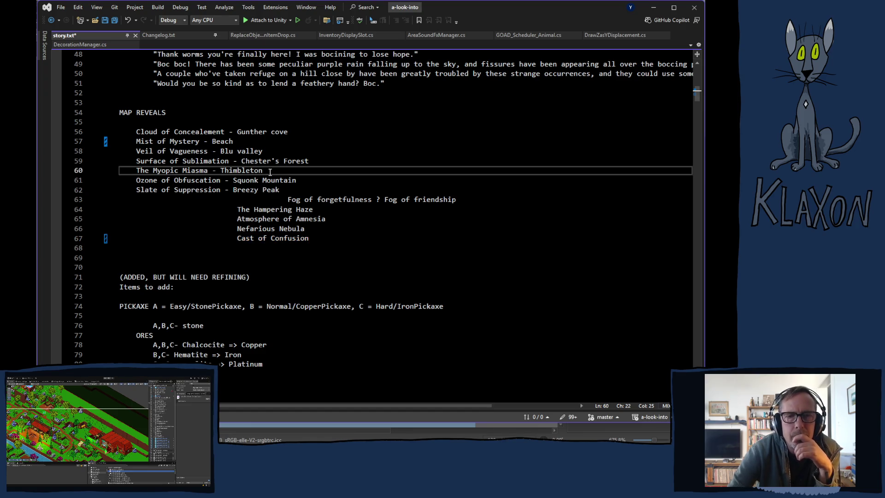
type("North")
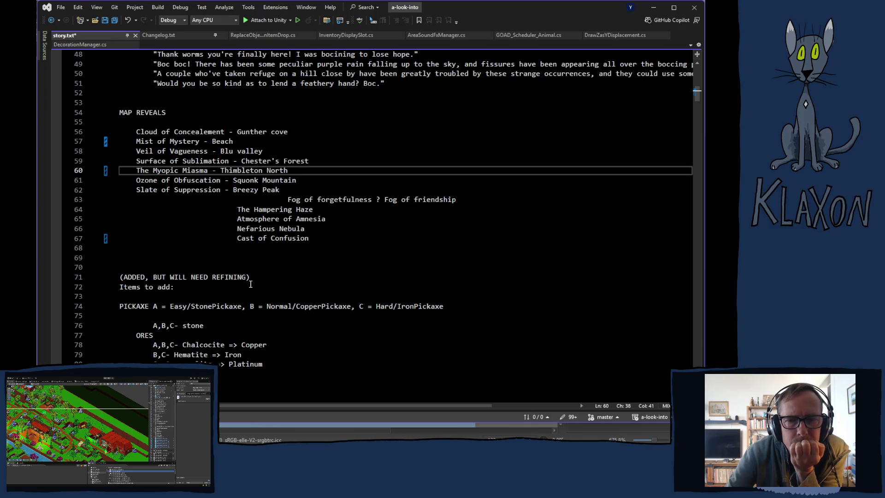
left_click(309, 229)
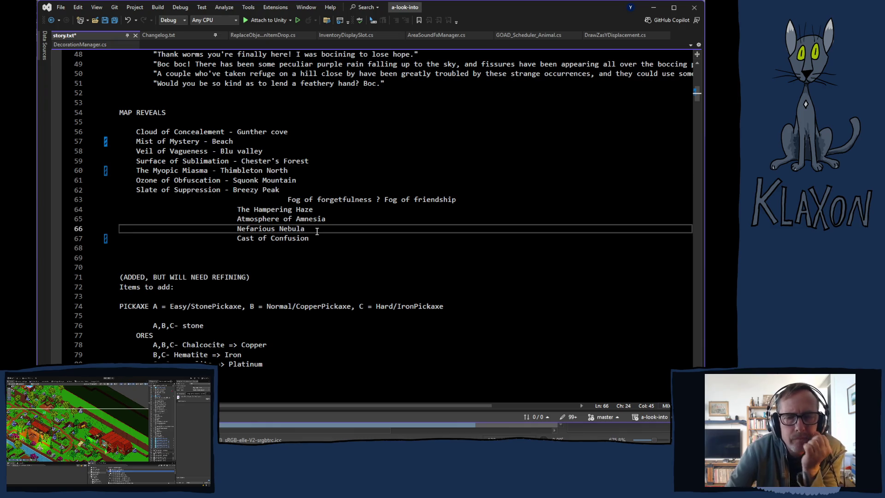
type(" - ")
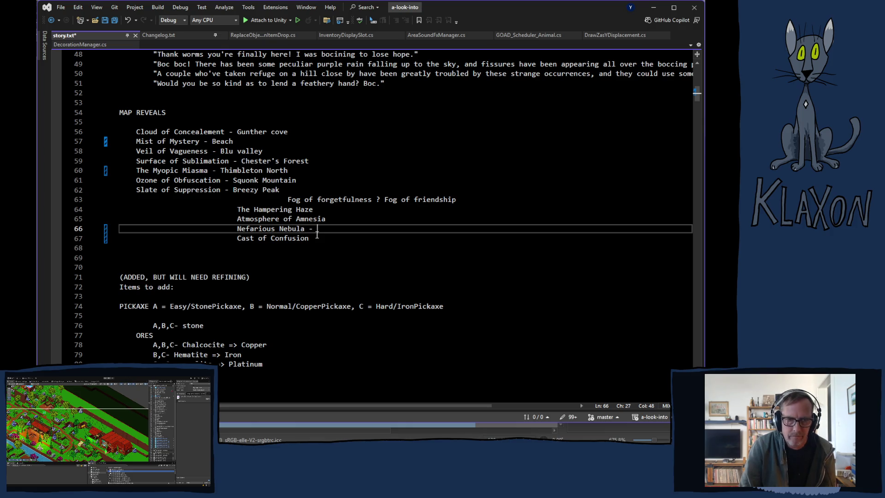
type("Cokernu")
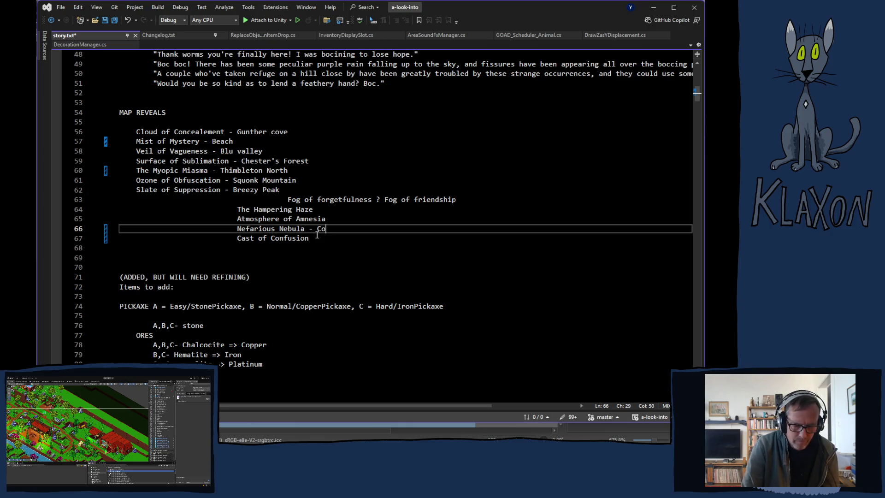
type("t")
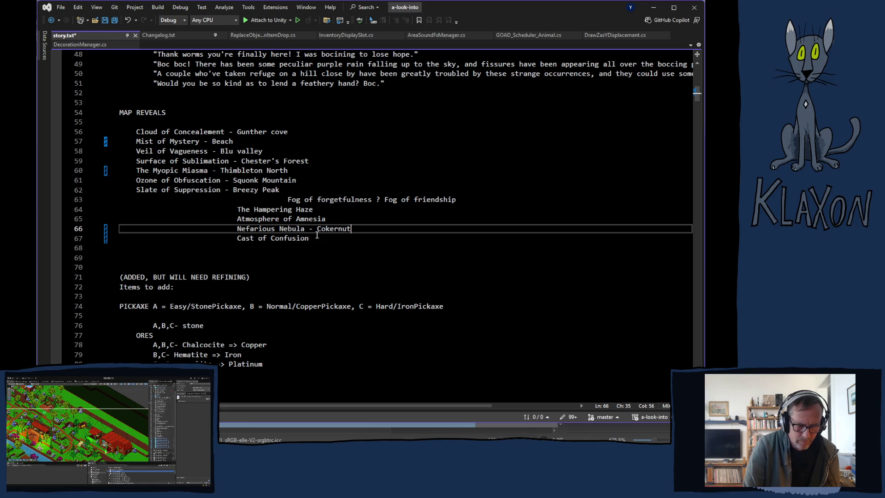
type("s Lump")
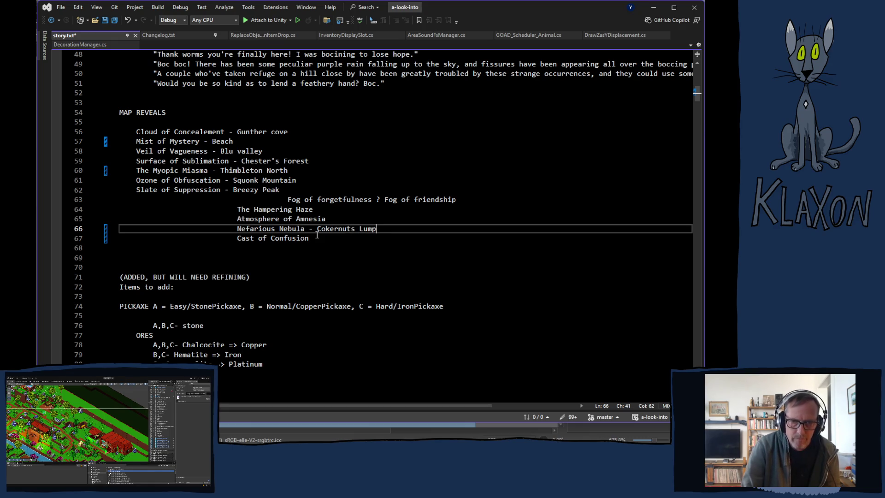
left_click(239, 231)
key("BackSpace")
key("BackSpace")
key("BackSpace")
key("BackSpace")
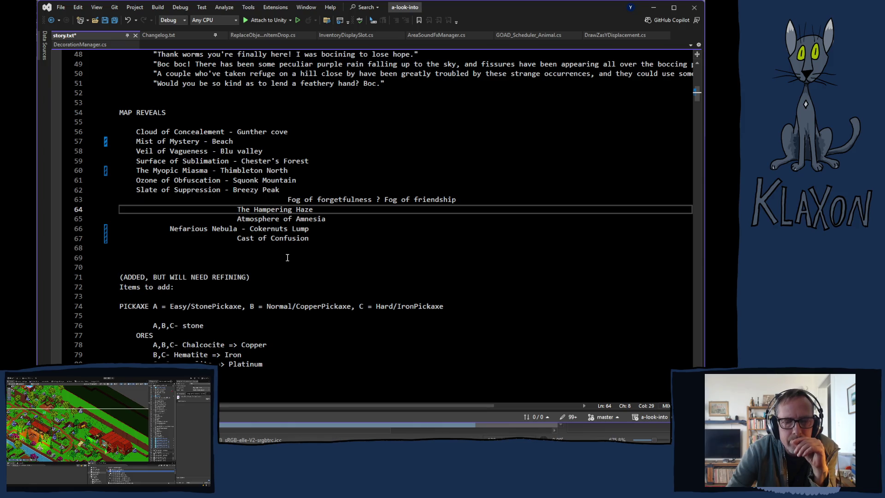
left_click(287, 256)
Step: Delete the leftover 'Fog of friendship' wording on line 63
right_click(287, 257)
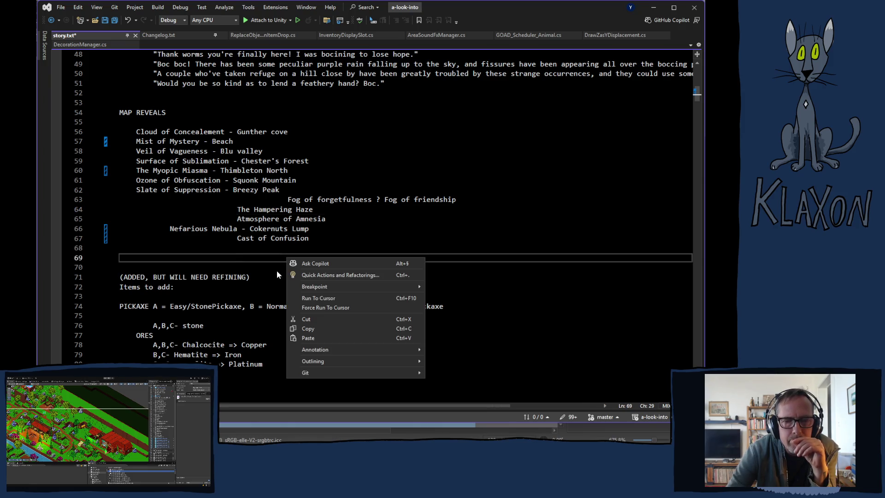
left_click(219, 247)
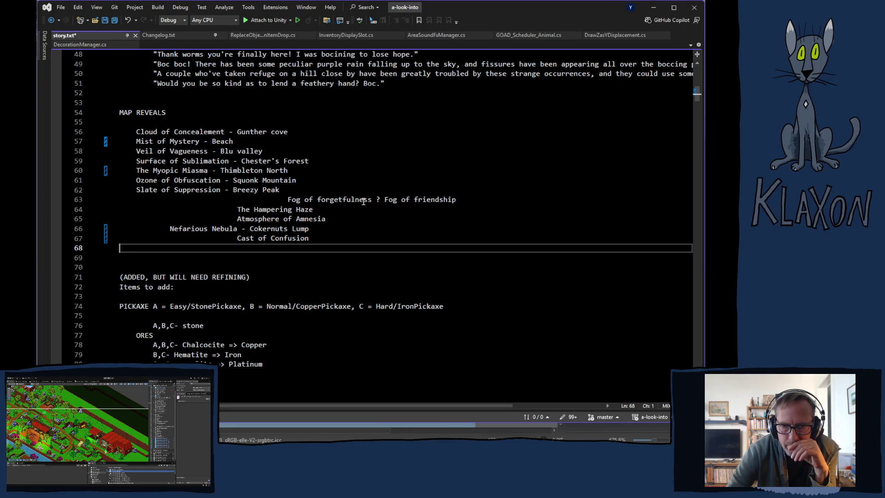
left_click_drag(458, 200, 375, 204)
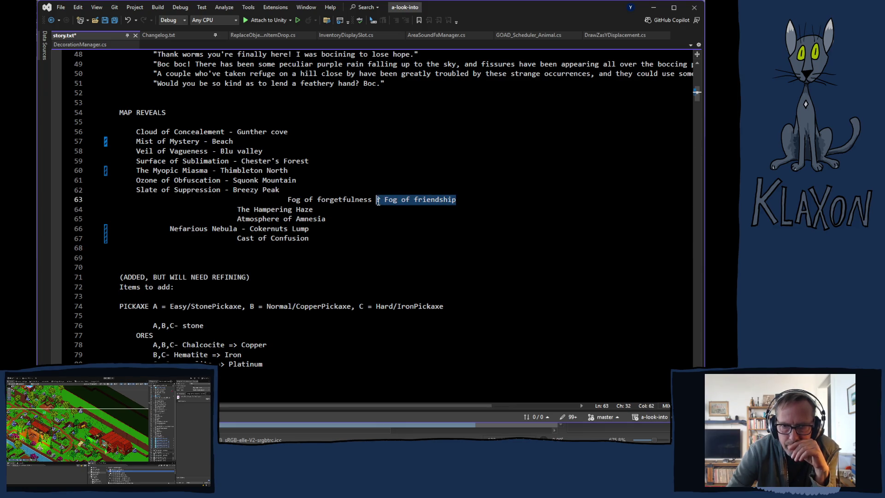
key("BackSpace")
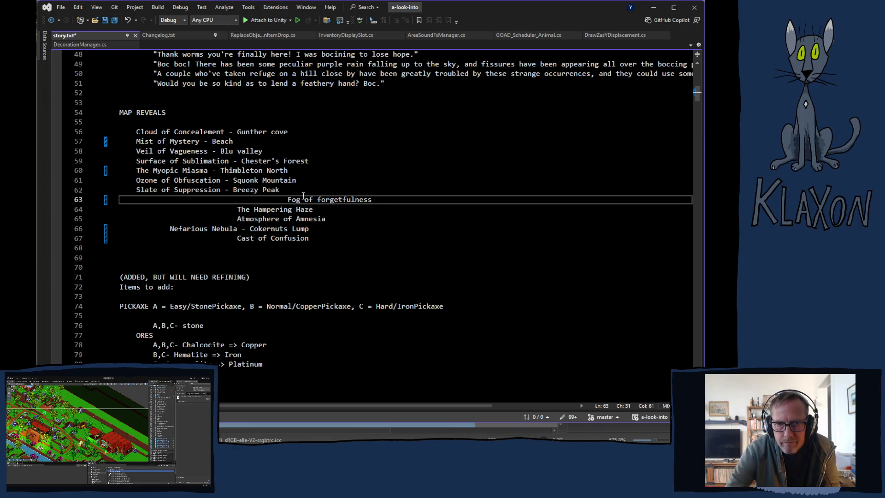
Step: Rename Fog to 'Fluff of forgetfulness', outdent it, and indent Cast of Confusion further
double_click(299, 201)
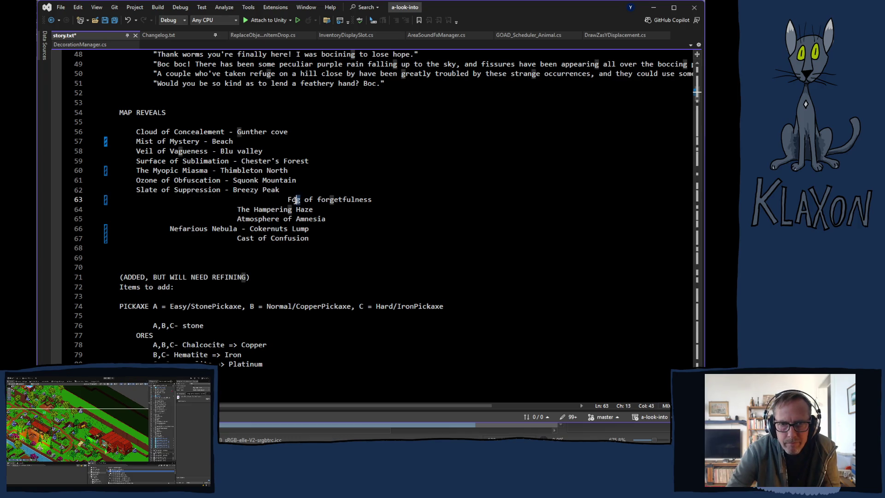
type("Fluff")
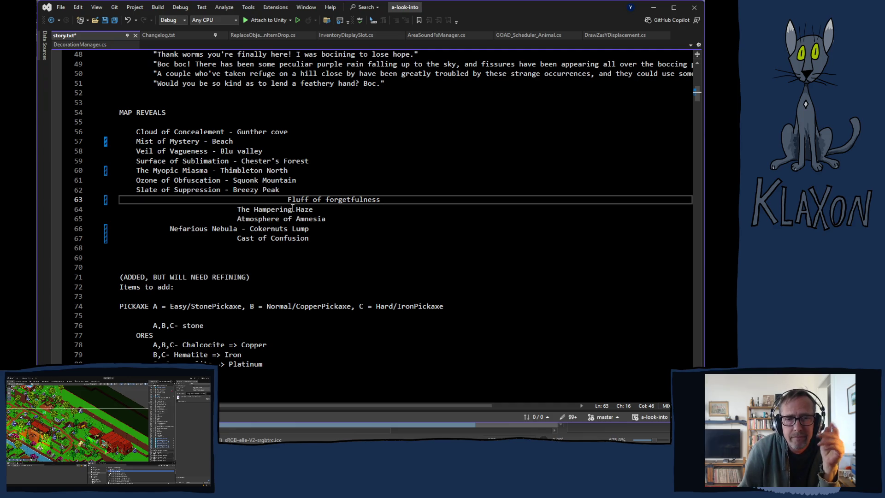
key("BackSpace")
key("BackSpace")
key("BackSpace")
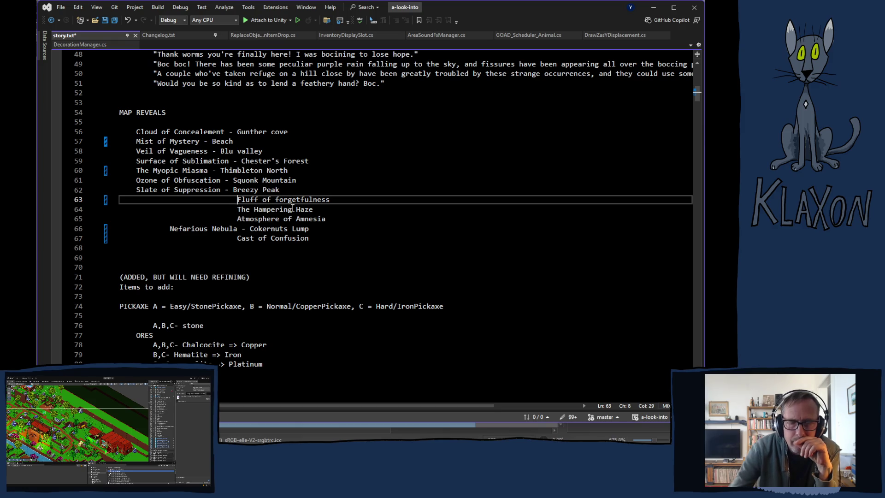
left_click(236, 241)
key("Tab")
key("Tab")
key("Tab")
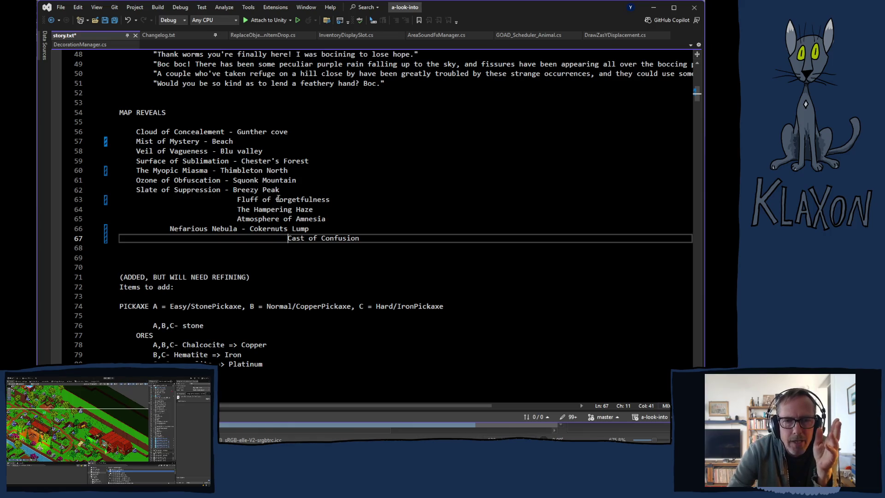
left_click_drag(276, 199, 330, 199)
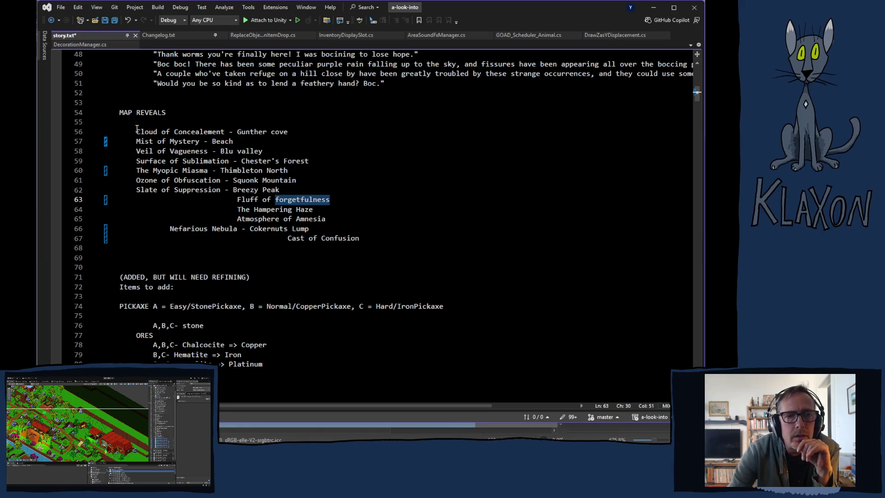
mouse_move(137, 131)
left_mouse_down()
mouse_move(236, 161)
mouse_move(295, 210)
mouse_move(365, 240)
left_mouse_up()
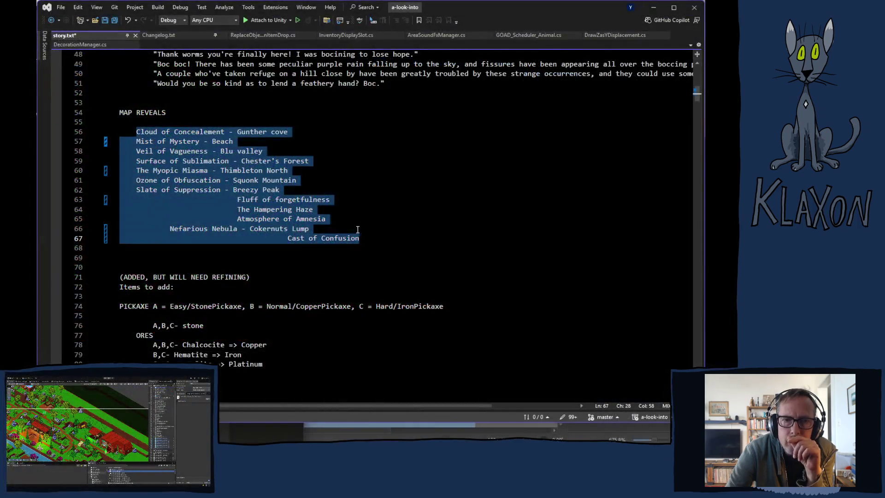
left_click(335, 221)
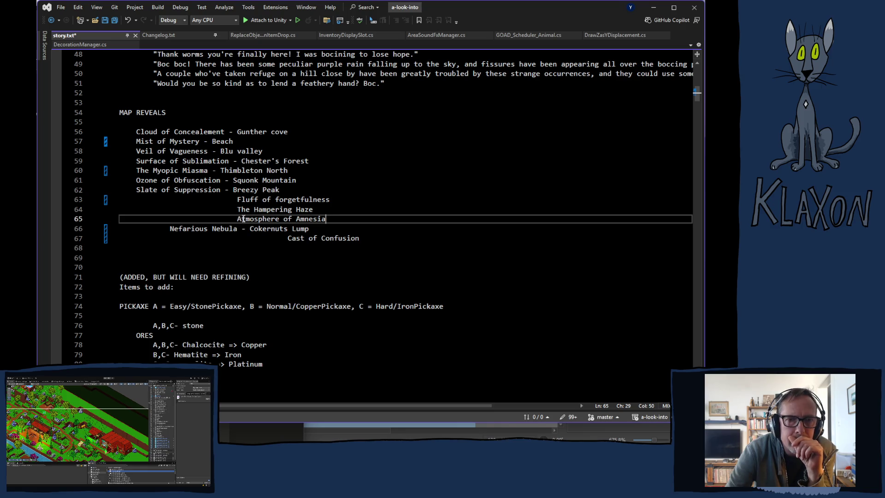
left_click(290, 239)
Step: Replace 'Cast of Confusion' with 'Blanket of Blindness' in story.txt
key("shift+Right")
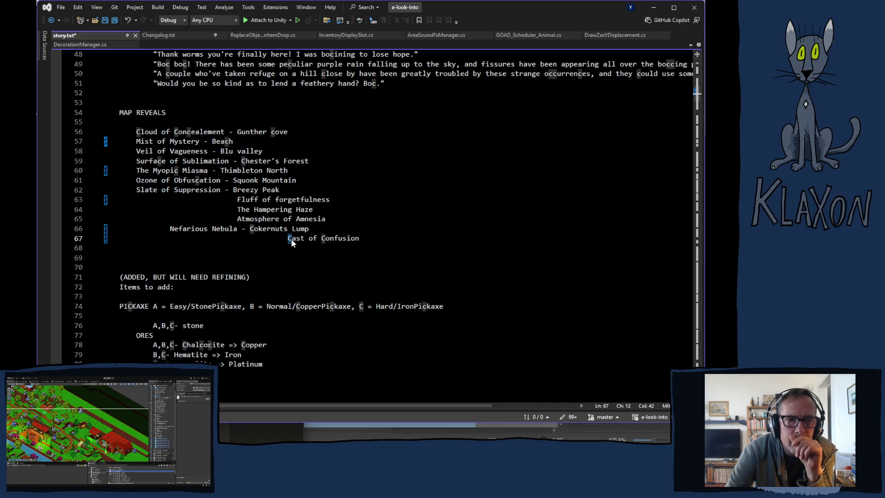
left_click_drag(291, 243, 369, 244)
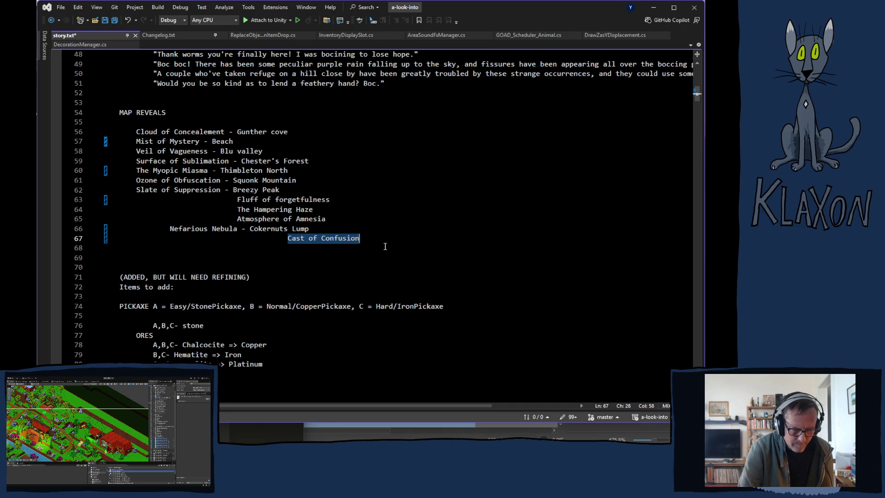
key("BackSpace")
type("Bl")
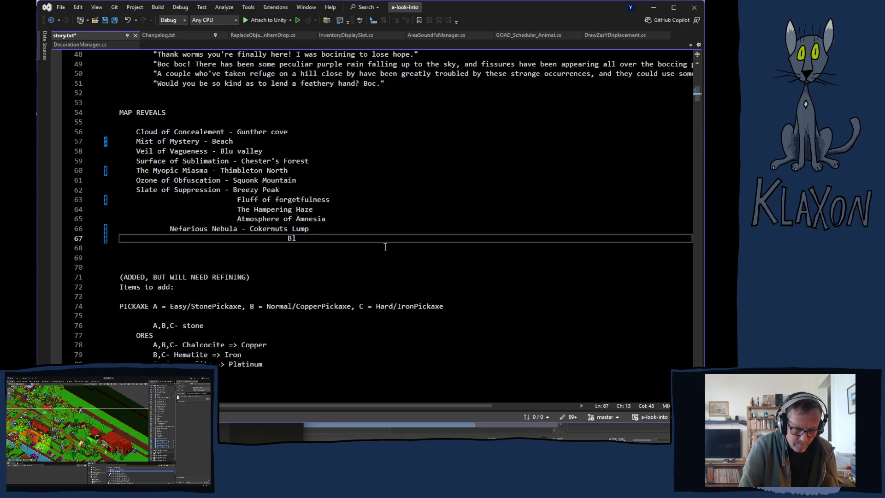
type("anket ")
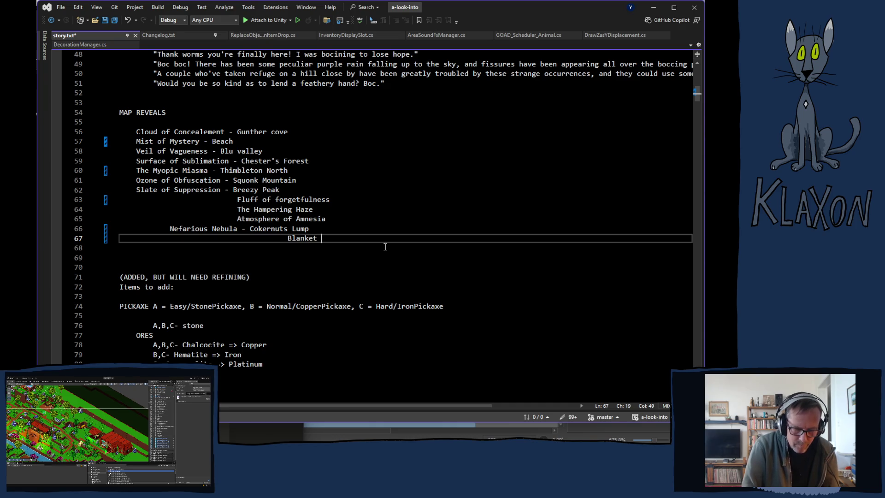
type("of Blin")
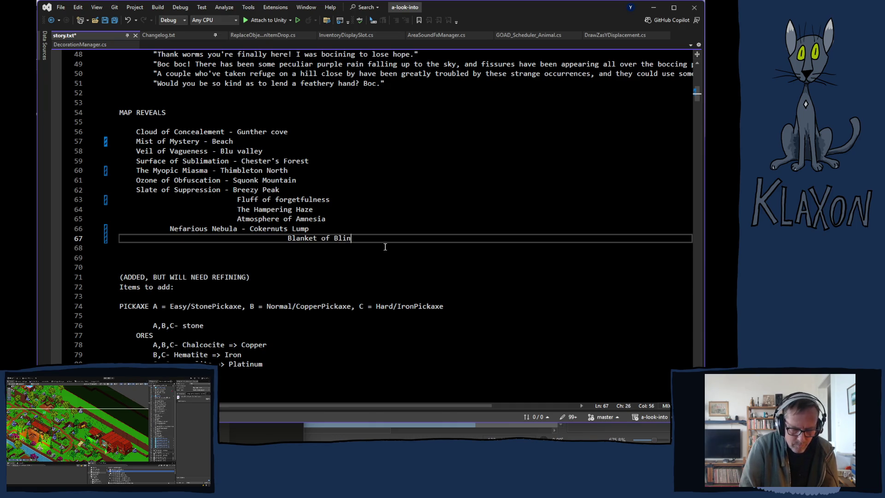
type("dness")
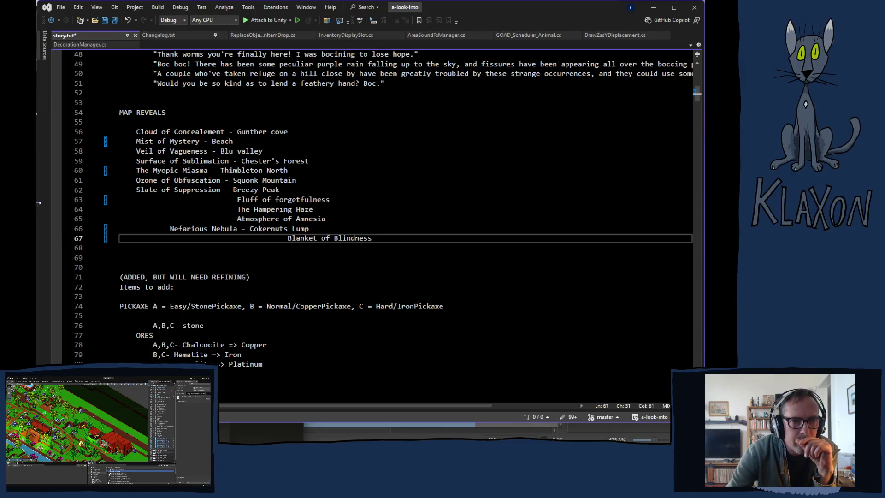
Step: Remove the extra indentation so Blanket of Blindness lines up, then select 'Fluff of forgetfulness'
mouse_move(38, 201)
left_mouse_down()
mouse_move(135, 200)
mouse_move(46, 221)
left_mouse_up()
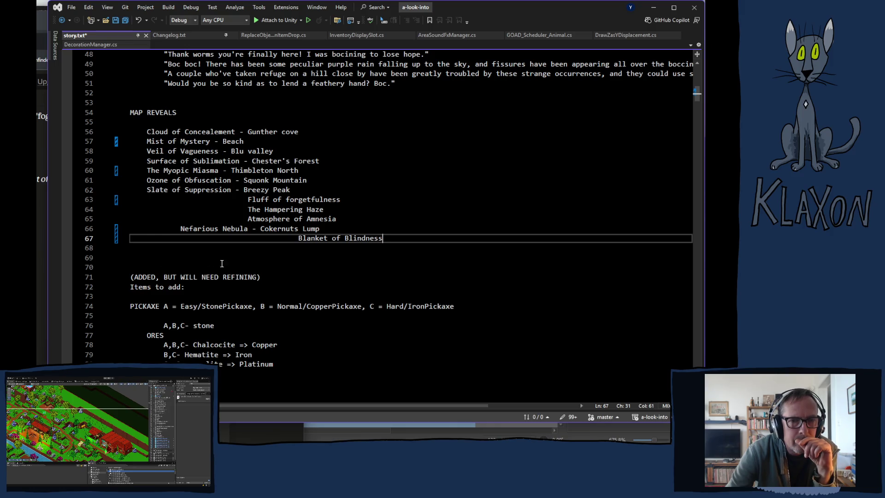
key("Home")
key("BackSpace")
key("BackSpace")
key("BackSpace")
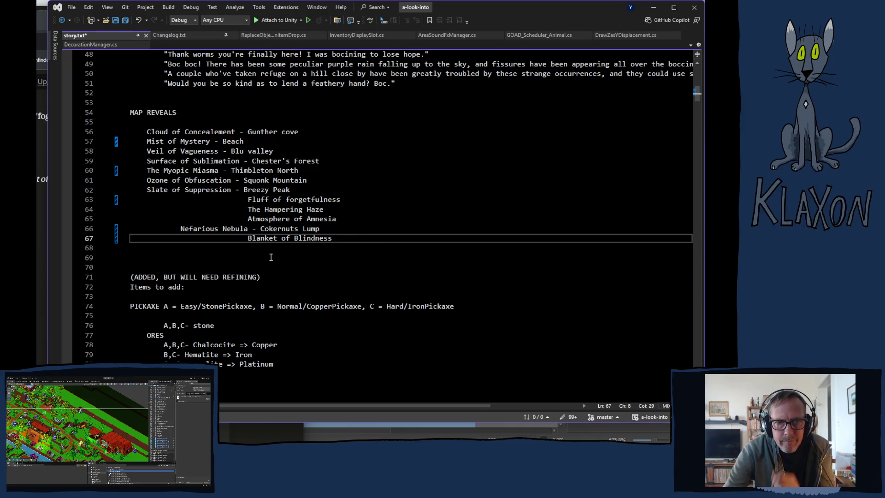
left_click_drag(248, 199, 346, 199)
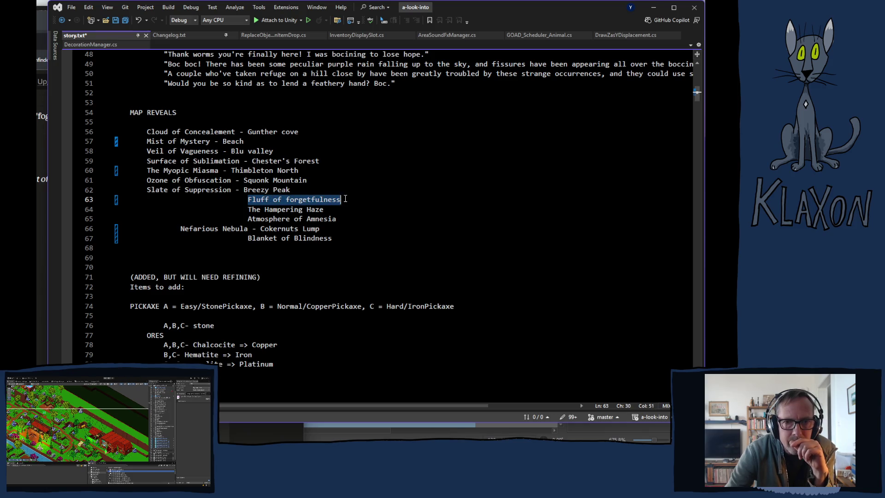
Step: Delete 'Fluff of forgetfulness' from the map reveals list and switch to the browser
key("BackSpace")
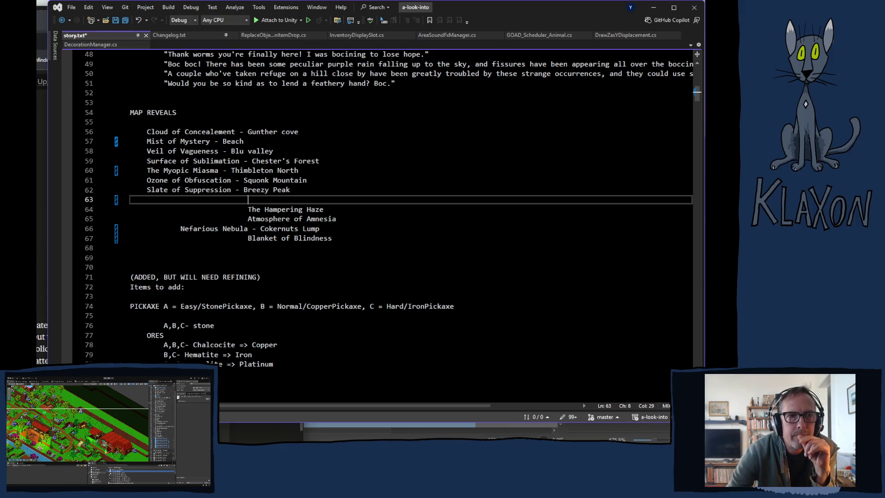
key("alt+Tab")
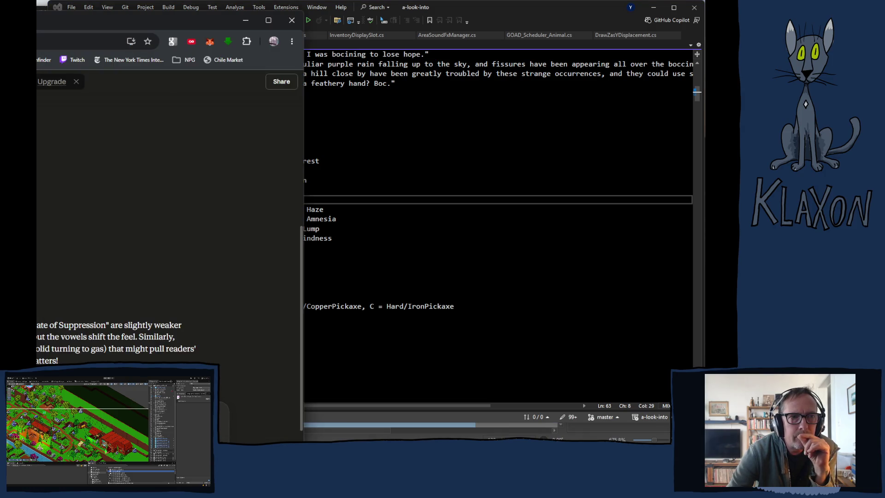
Step: Leave the browser and return to the story.txt notes in Visual Studio
key("ctrl+Tab")
left_click(510, 8)
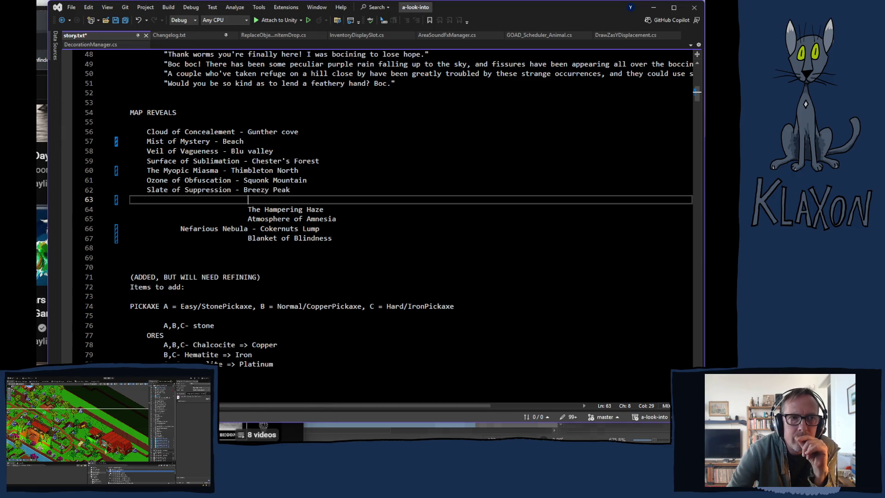
key("alt+Tab")
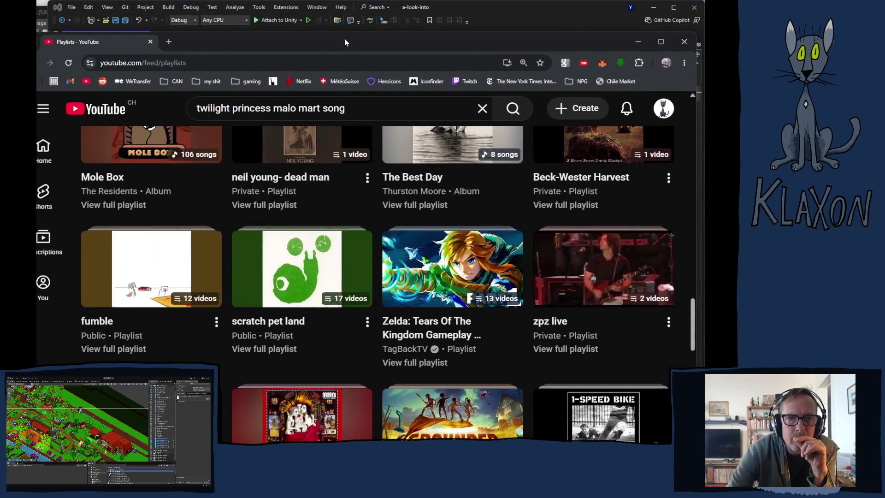
key("alt+Tab")
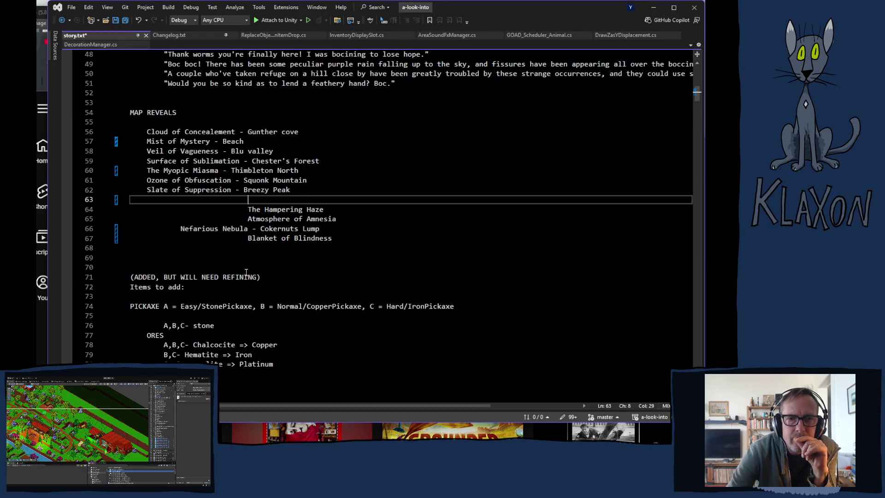
Step: Copy ' - Thimbleton' from line 60 and paste it after The Hampering Haze
scroll(246, 277, "up", 16)
scroll(242, 293, "down", 16)
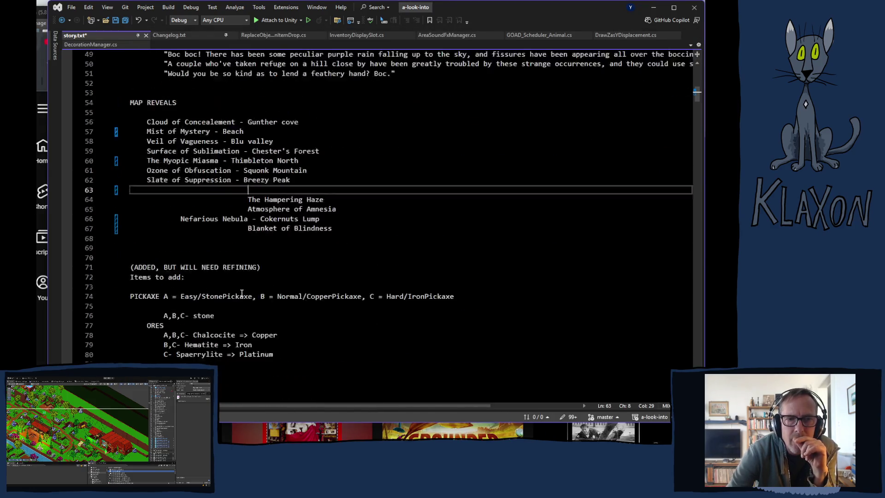
scroll(242, 293, "down", 2)
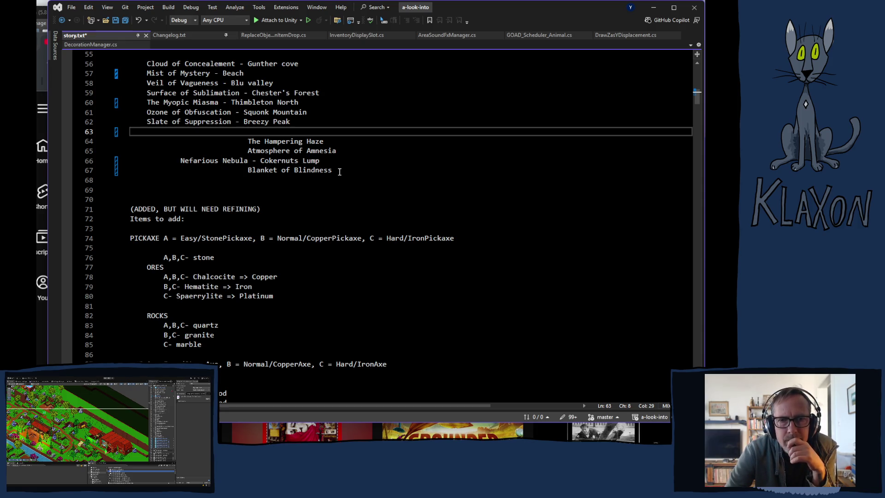
left_click(329, 140)
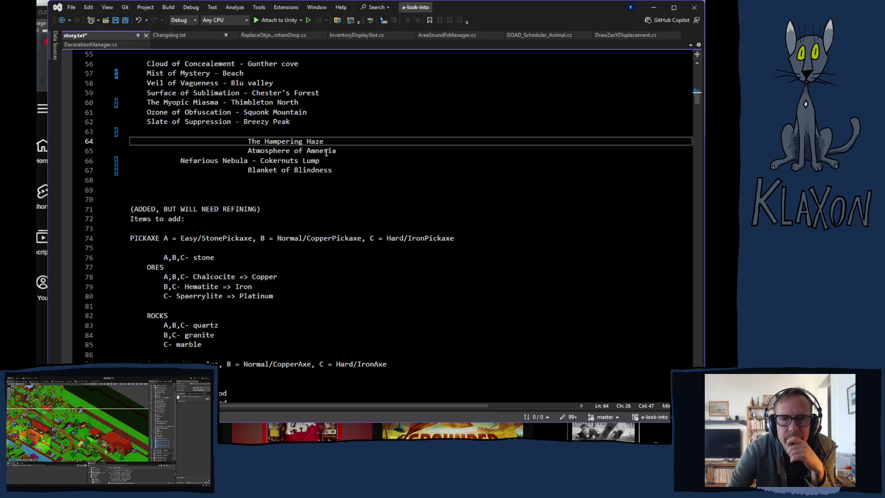
left_click(223, 102)
left_click_drag(225, 102, 277, 102)
key("ctrl+c")
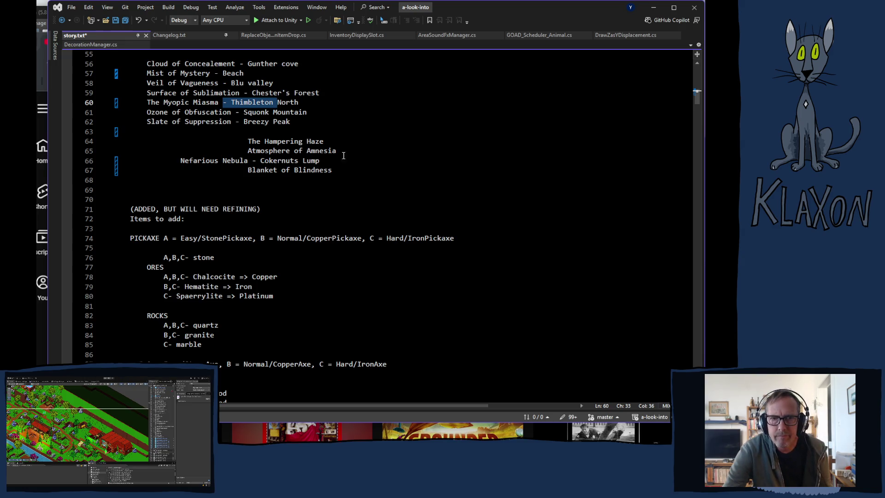
left_click(341, 140)
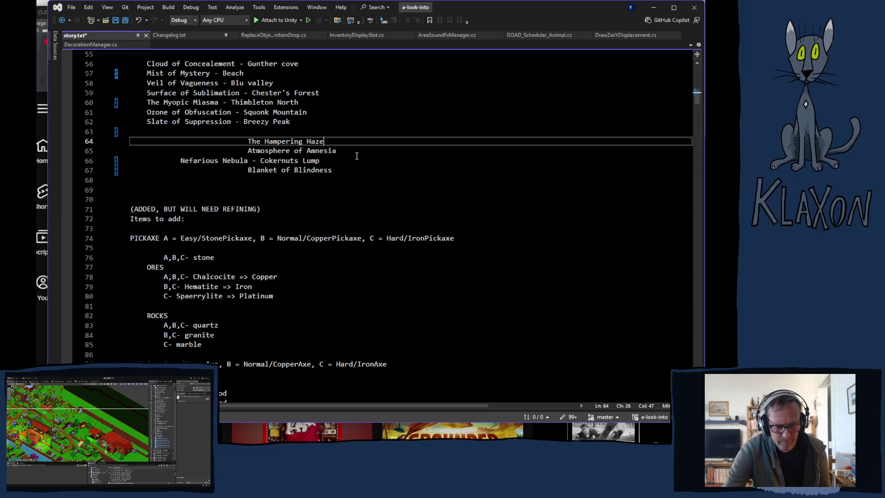
key("ctrl+v")
left_click(356, 151)
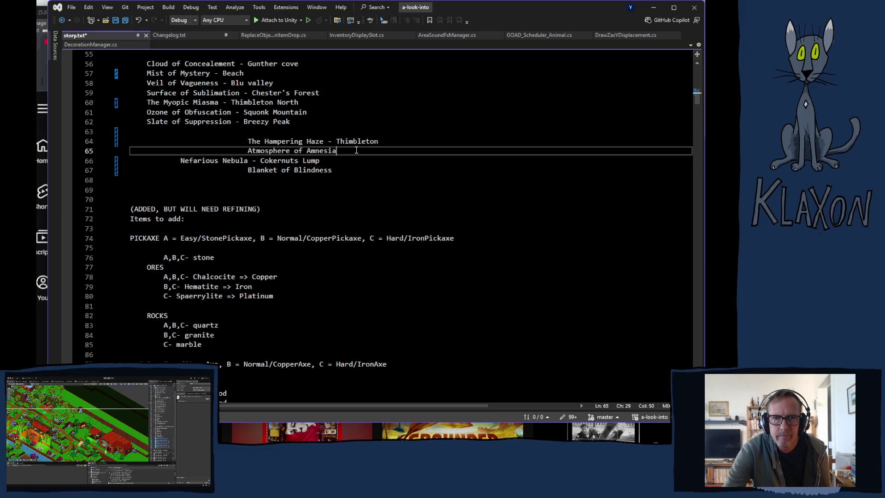
Step: Append ' - Thimbleton' to the Atmosphere of Amnesia line
key("ctrl+f")
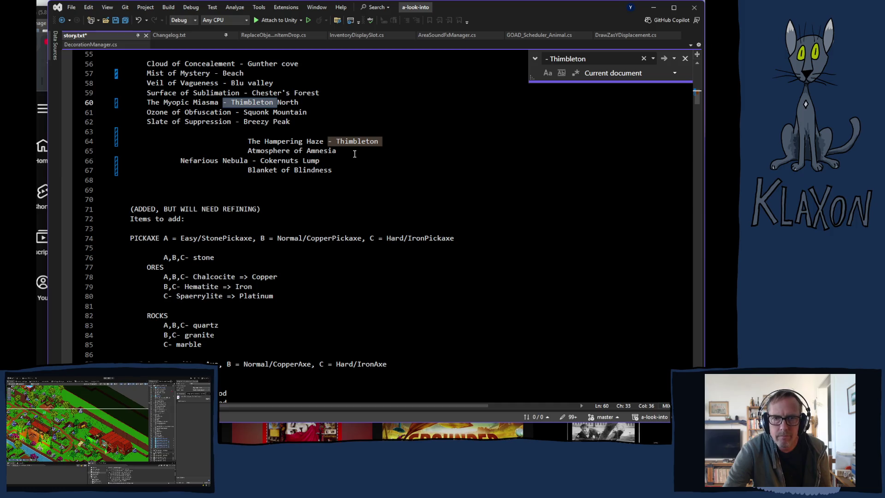
key("ctrl+v")
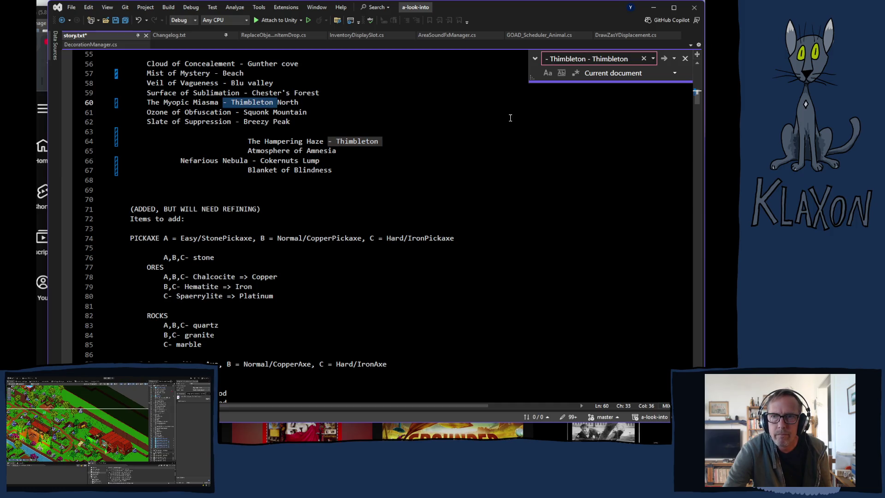
left_click(645, 58)
left_click(685, 58)
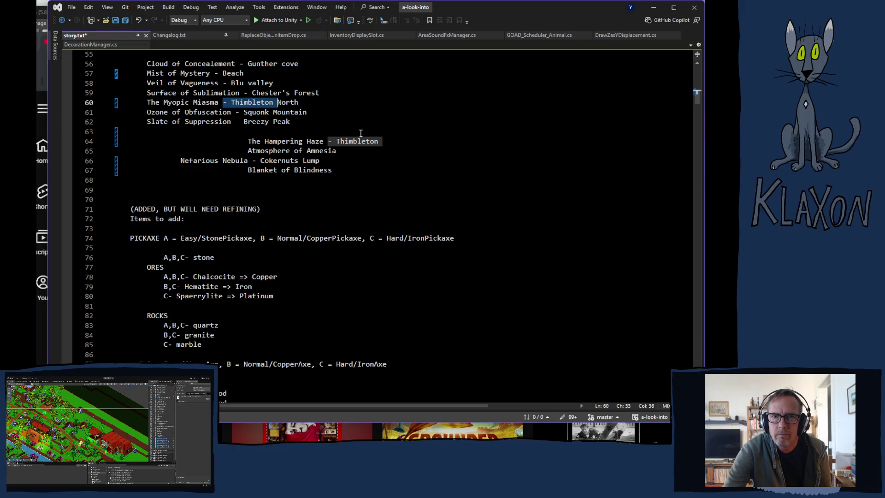
left_click(363, 151)
key("ctrl+v")
Step: Remove the trailing tab after Blanket of Blindness and append ' - Thimbleton' to it
left_click(361, 161)
left_click(355, 169)
key("BackSpace")
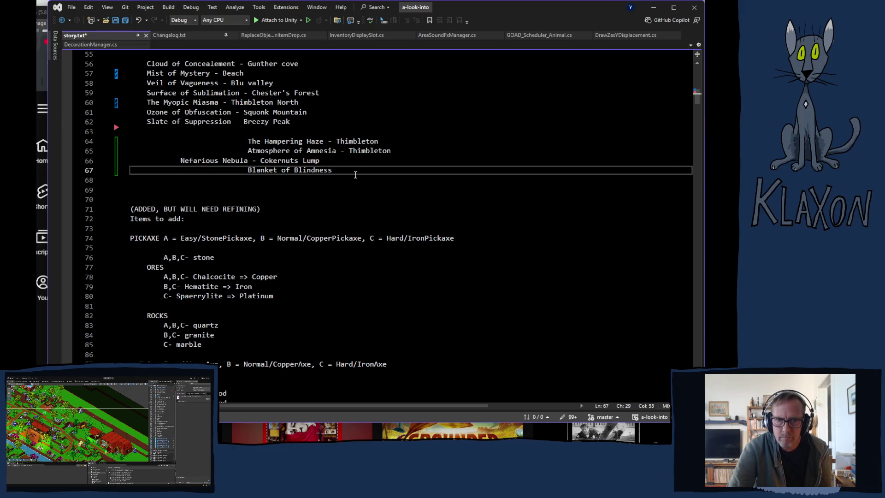
key("ctrl+v")
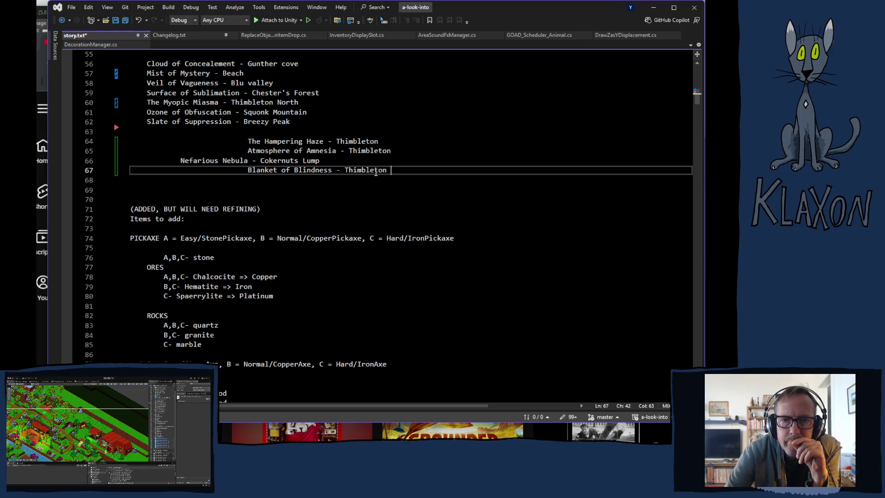
left_click(398, 150)
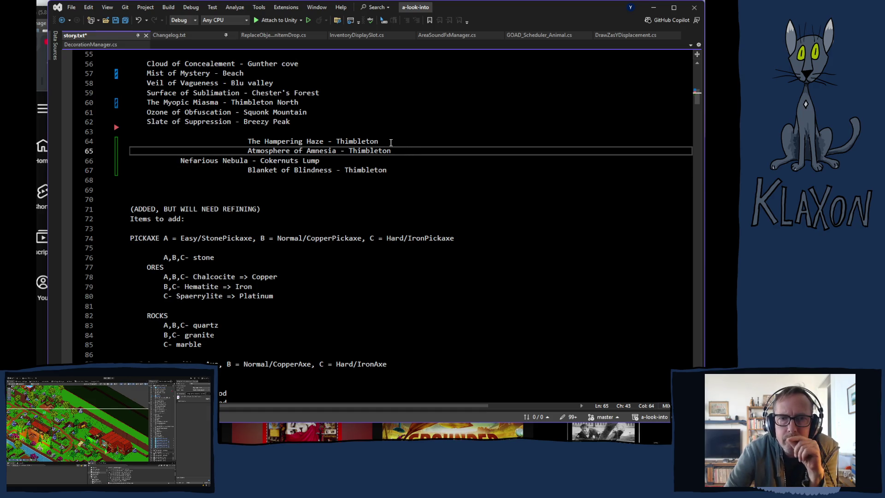
left_click(392, 141)
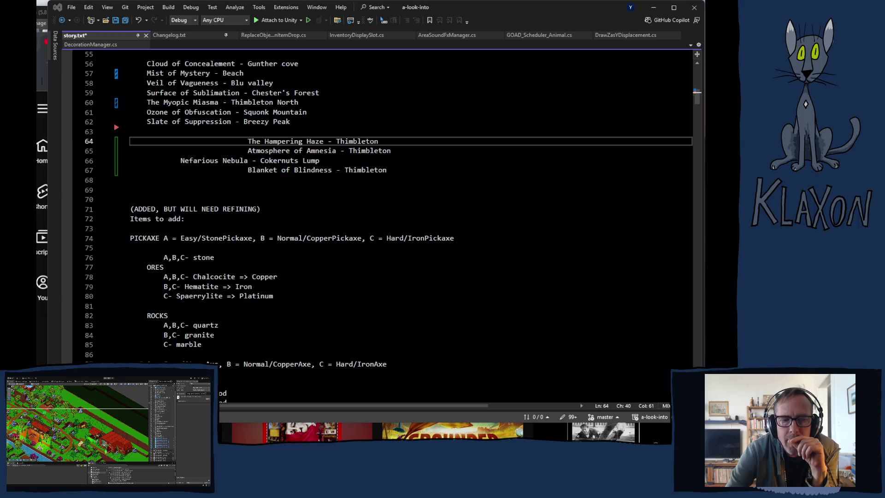
Step: Skip to the next track in the music player and return to story.txt
key("alt+Tab")
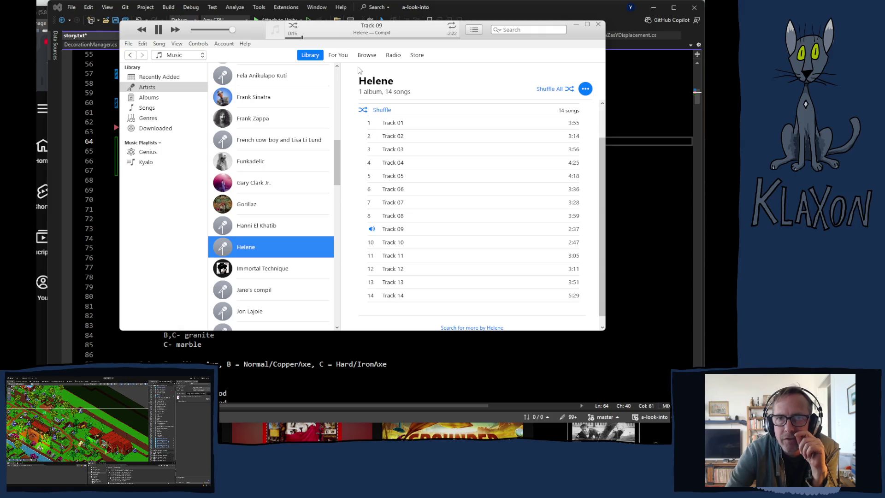
left_click(175, 30)
key("alt+Tab")
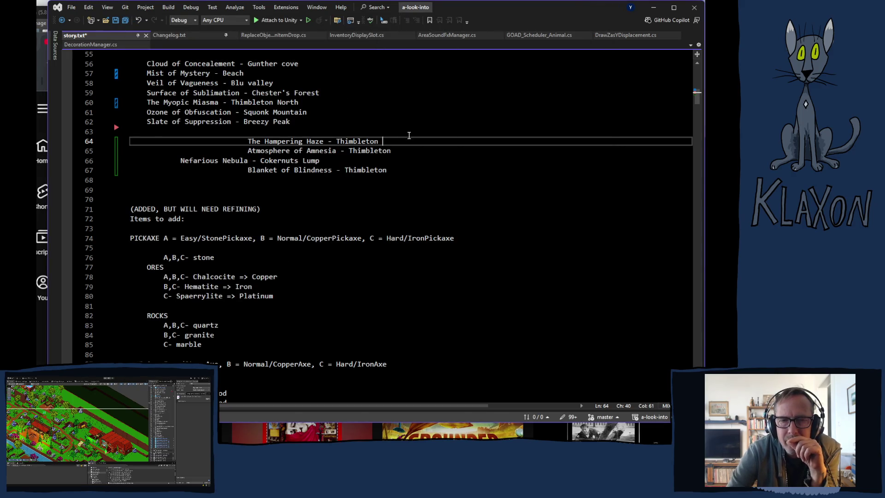
right_click(343, 170)
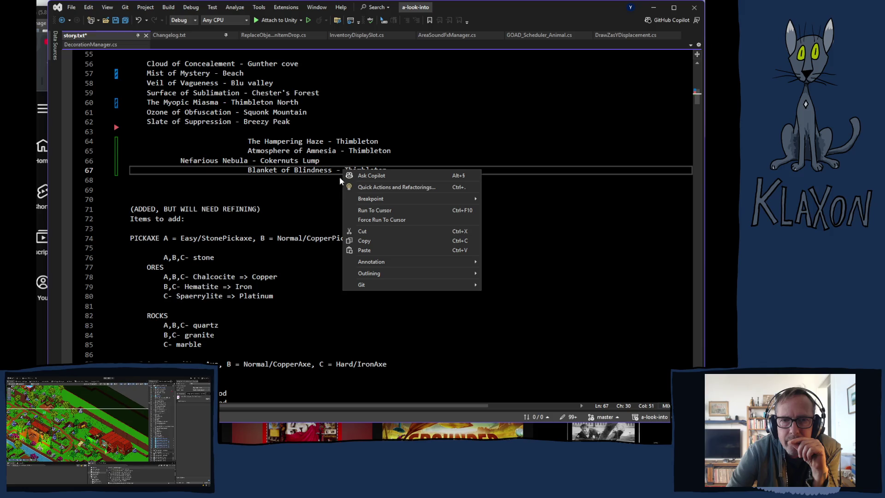
left_click(274, 192)
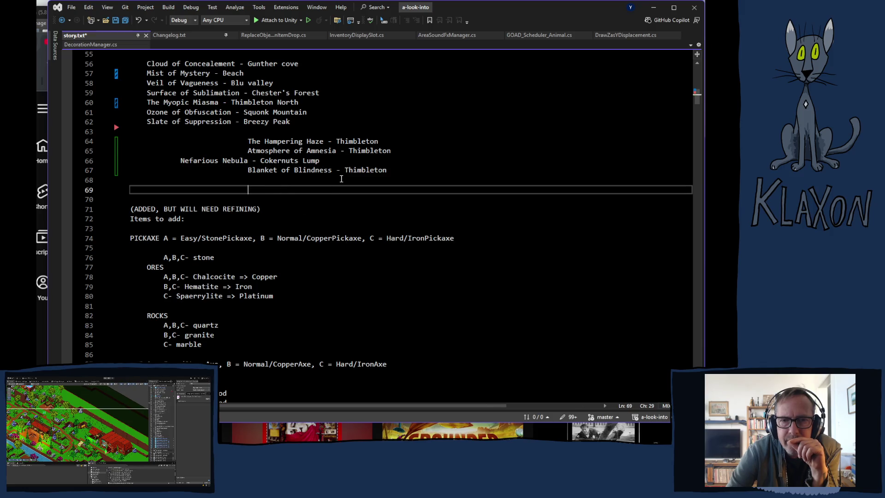
left_click(393, 141)
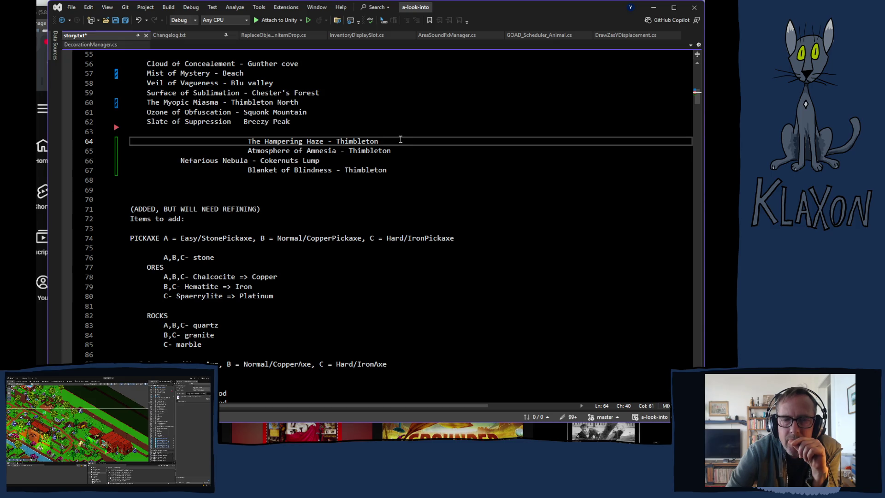
left_click(323, 190)
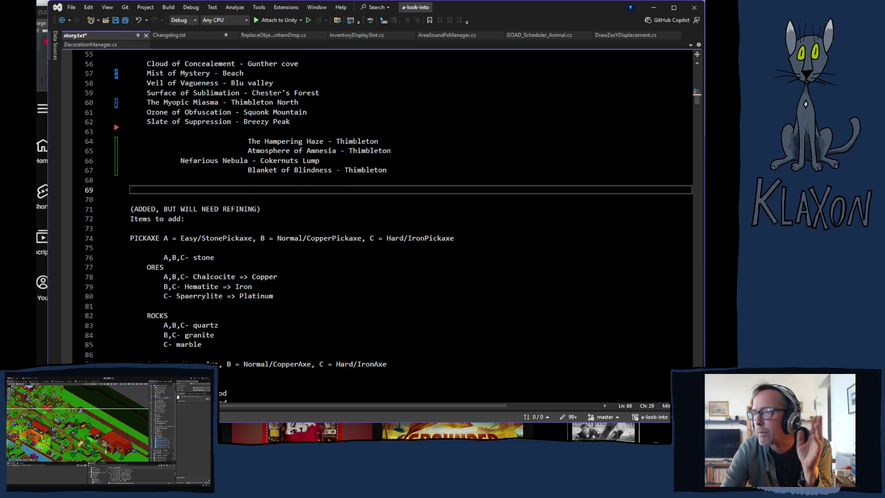
key("alt+Tab")
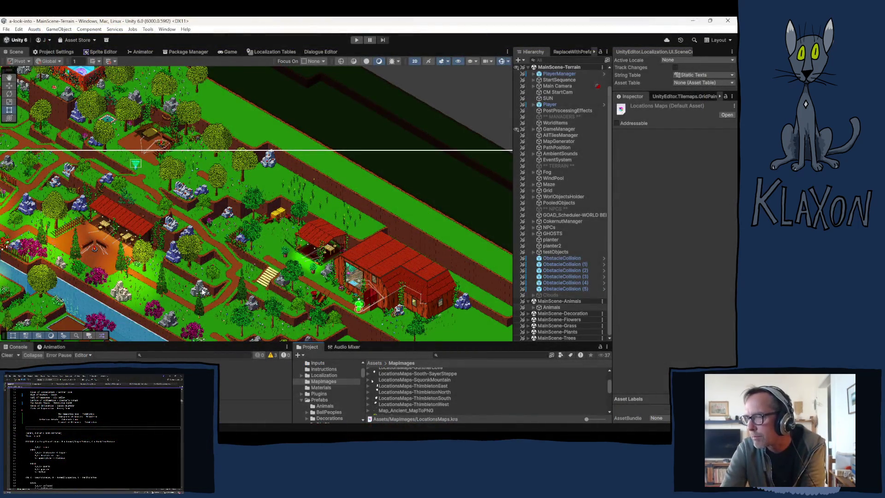
Step: Pan and zoom the Scene view past the houses, red barn, river, pool and cliffs
scroll(134, 258, "down", 1)
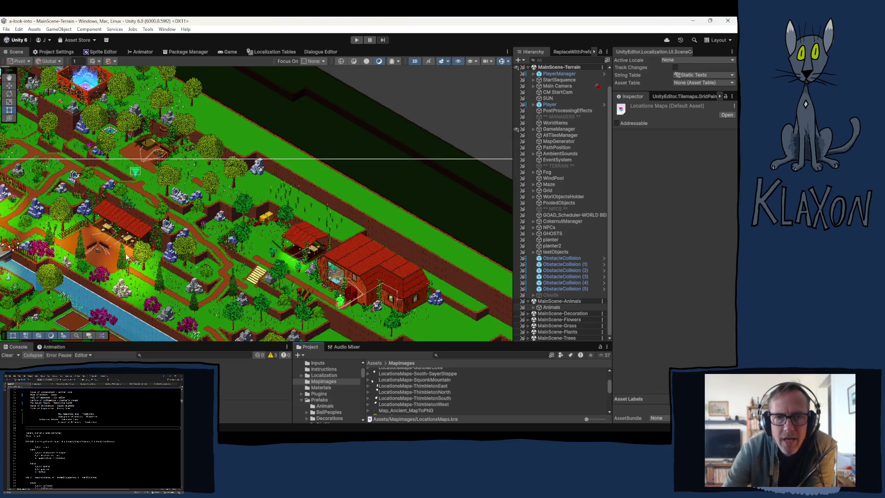
mouse_move(114, 248)
left_mouse_down()
mouse_move(300, 276)
mouse_move(555, 359)
left_mouse_up()
mouse_move(16, 232)
left_mouse_down()
mouse_move(127, 283)
mouse_move(226, 239)
mouse_move(486, 311)
left_mouse_up()
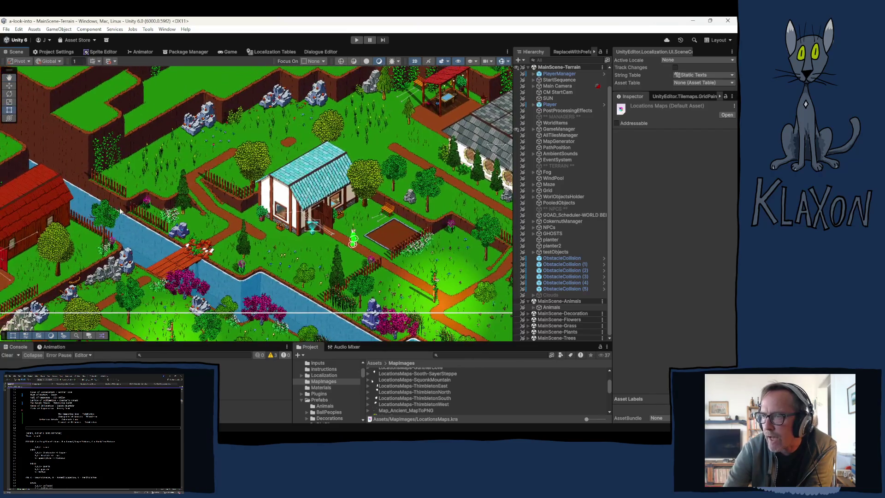
left_click_drag(128, 208, 286, 194)
left_click_drag(115, 258, 300, 203)
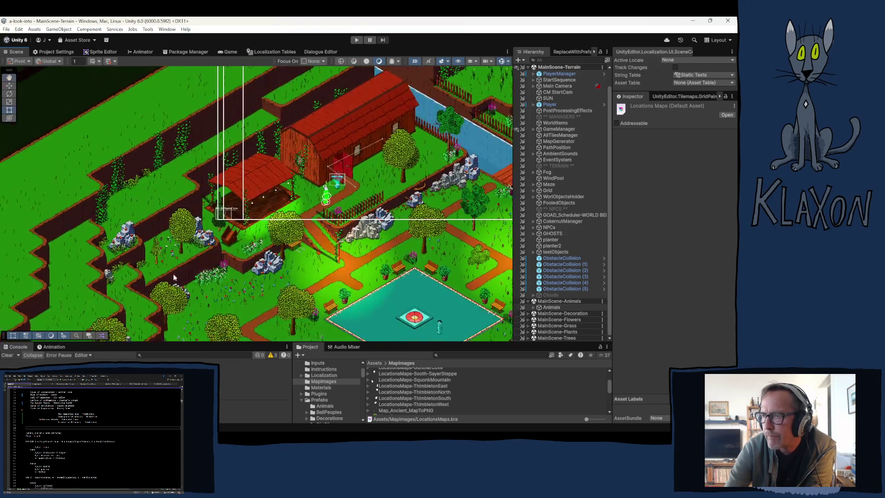
left_click_drag(184, 276, 194, 236)
mouse_move(189, 300)
left_mouse_down()
mouse_move(197, 259)
mouse_move(244, 217)
left_mouse_up()
left_click_drag(138, 277, 344, 124)
mouse_move(200, 190)
left_mouse_down()
mouse_move(191, 241)
mouse_move(187, 229)
left_mouse_up()
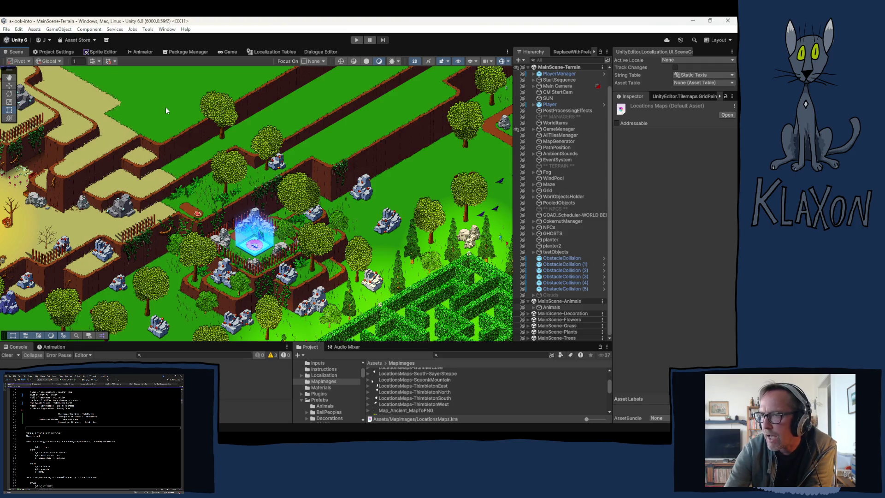
scroll(183, 186, "up", 5)
left_click_drag(183, 186, 138, 205)
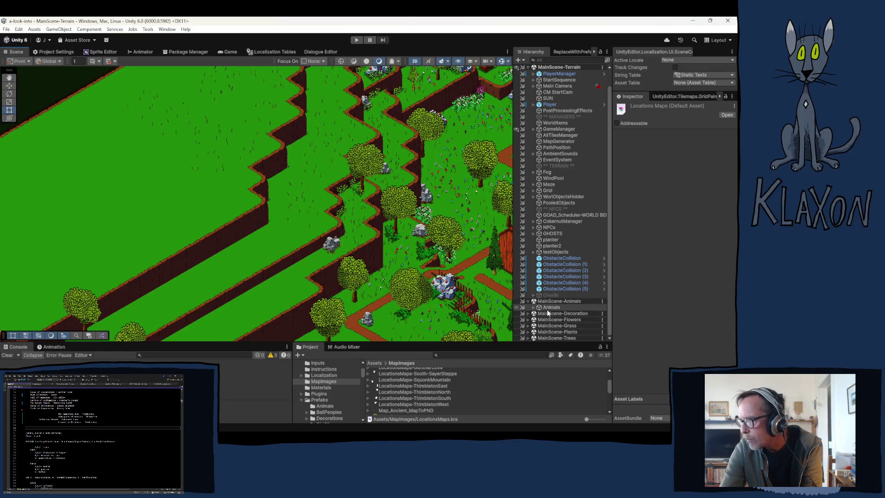
Step: Duplicate the Beach group under Animals > ChickenAndWorms and rename the copy 'Cokernuts Lump'
left_click(533, 308)
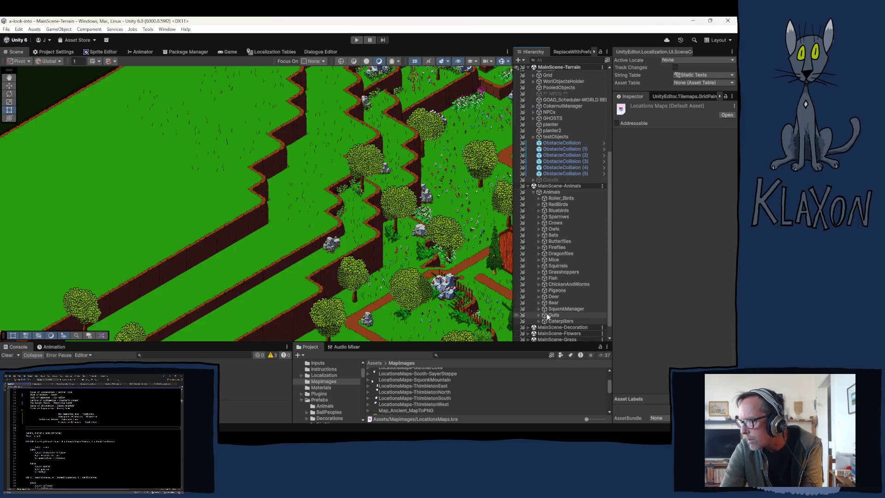
left_click(541, 284)
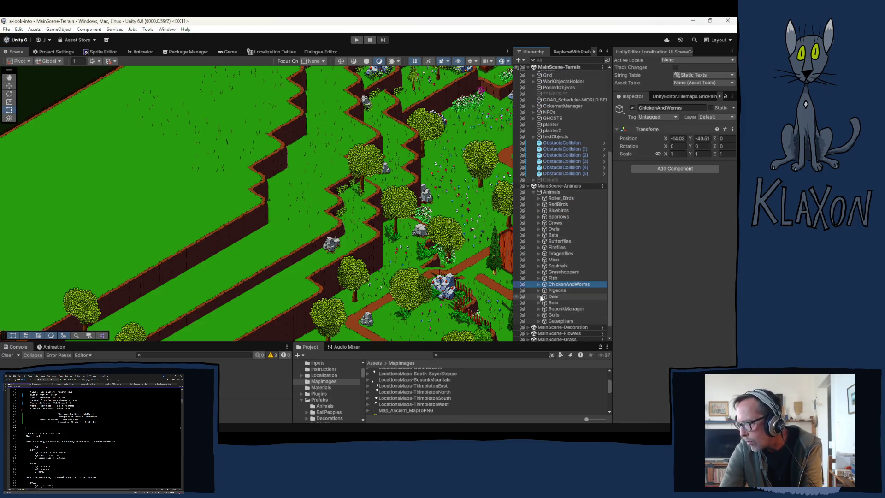
left_click(539, 284)
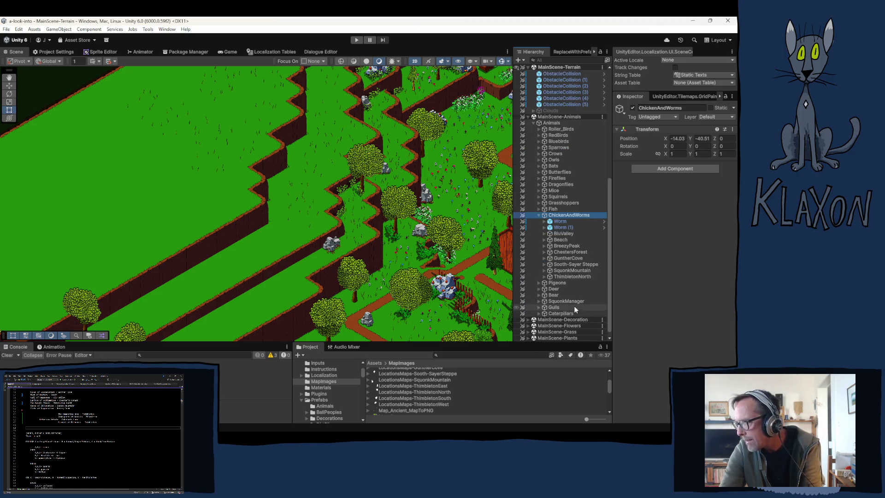
left_click(544, 240)
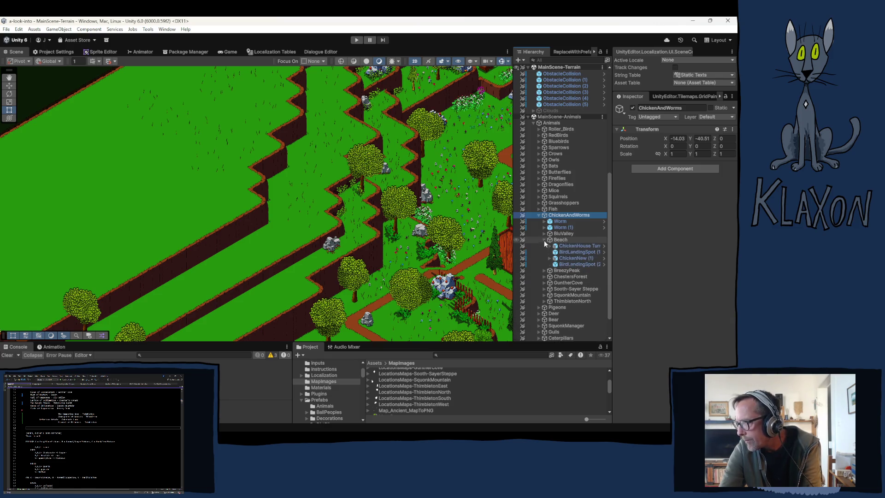
left_click(561, 240)
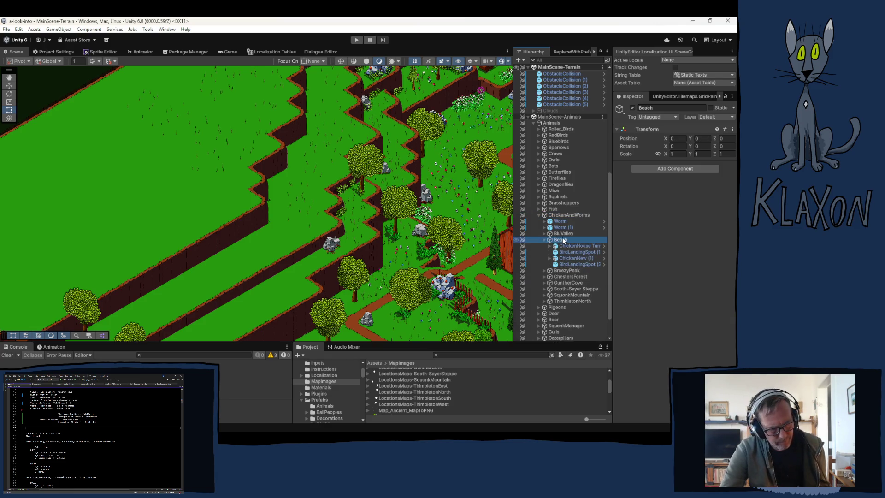
key("ctrl+d")
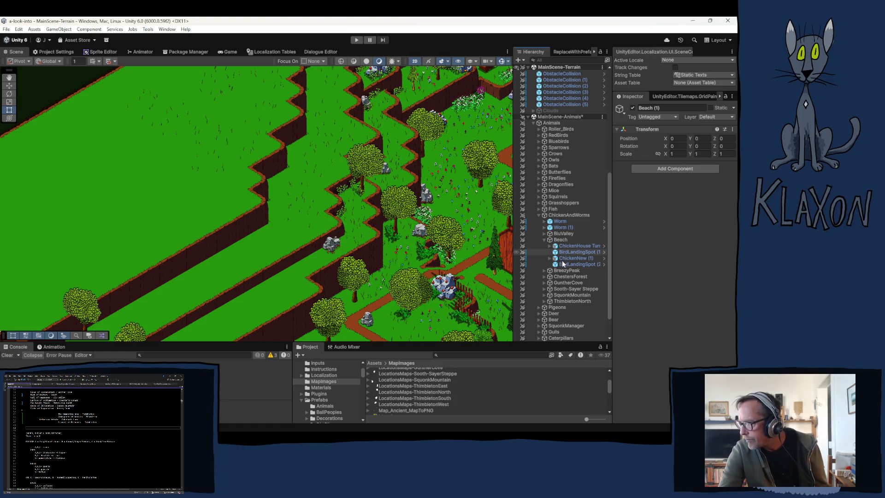
left_click(563, 271)
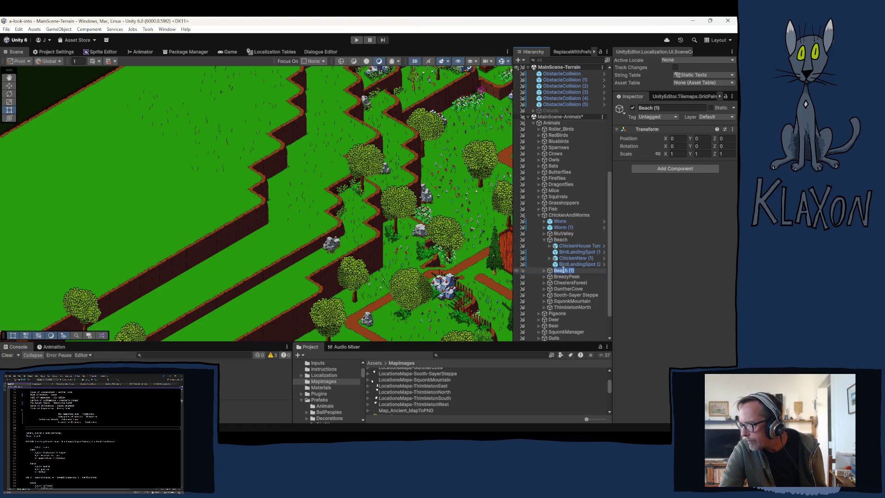
type("C")
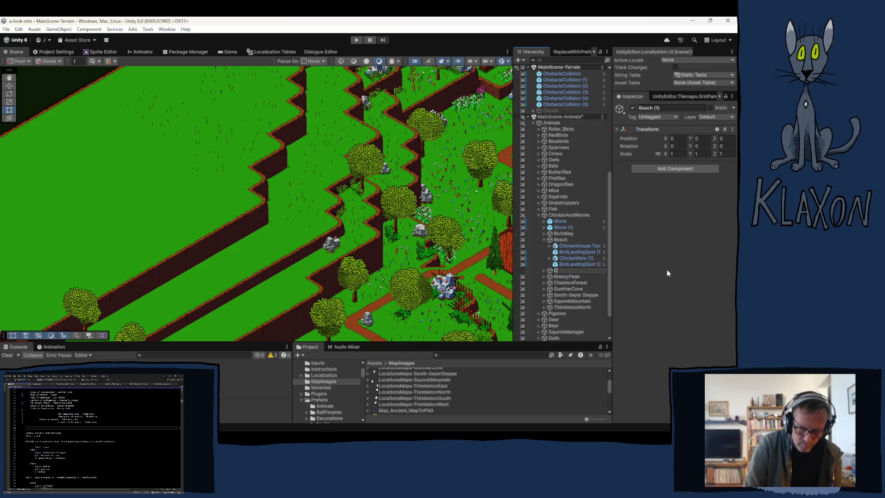
type("okernu")
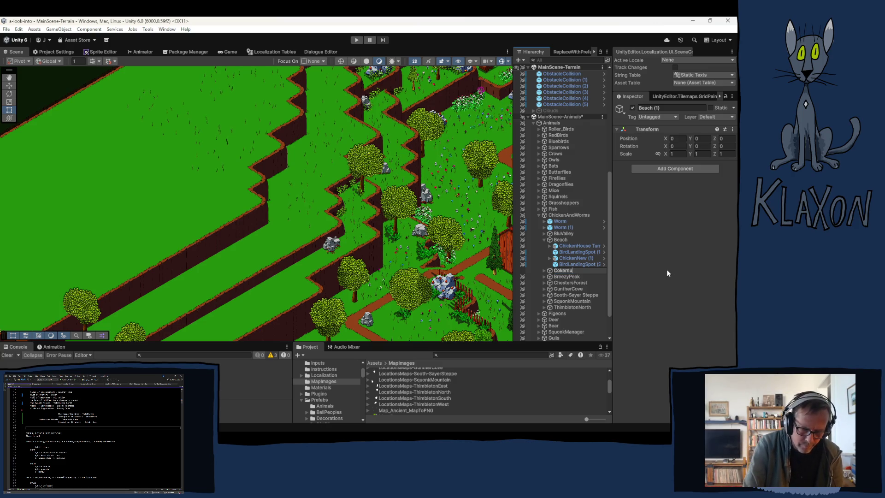
type("ts Lump")
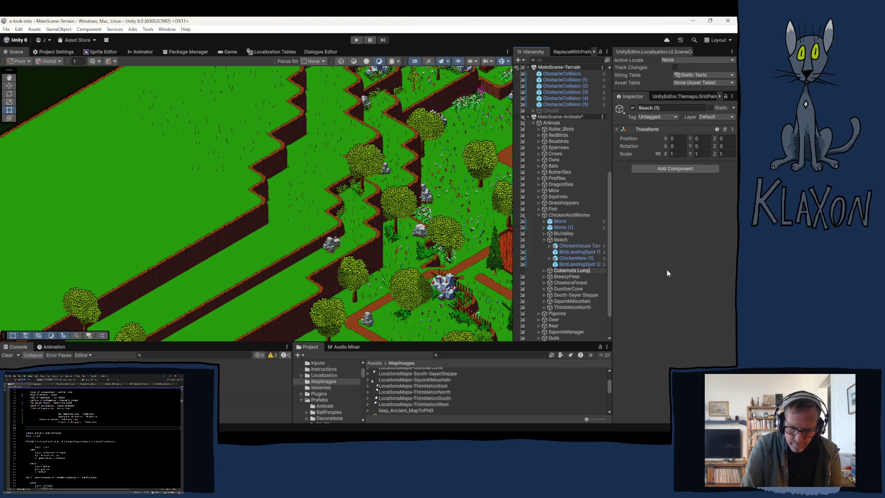
key("Return")
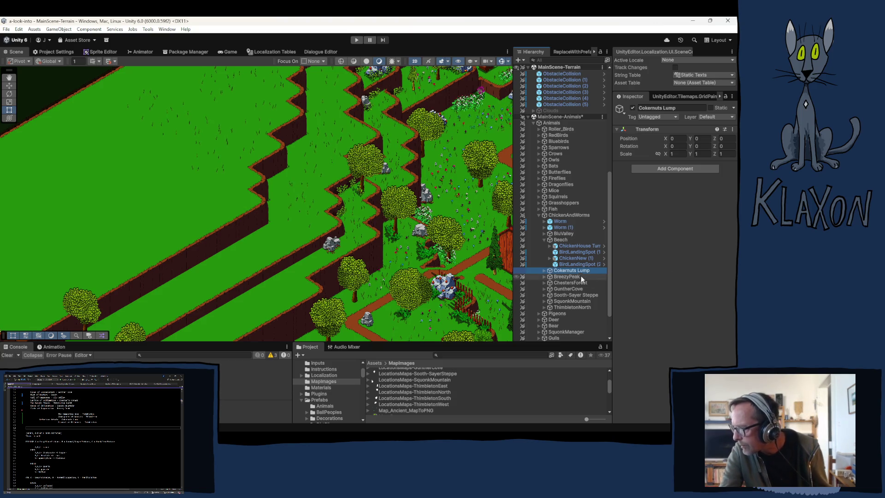
Step: Set the Z position of Cokernuts Lump's four children to 8 and switch to the Move tool
left_click(544, 271)
left_click(566, 277)
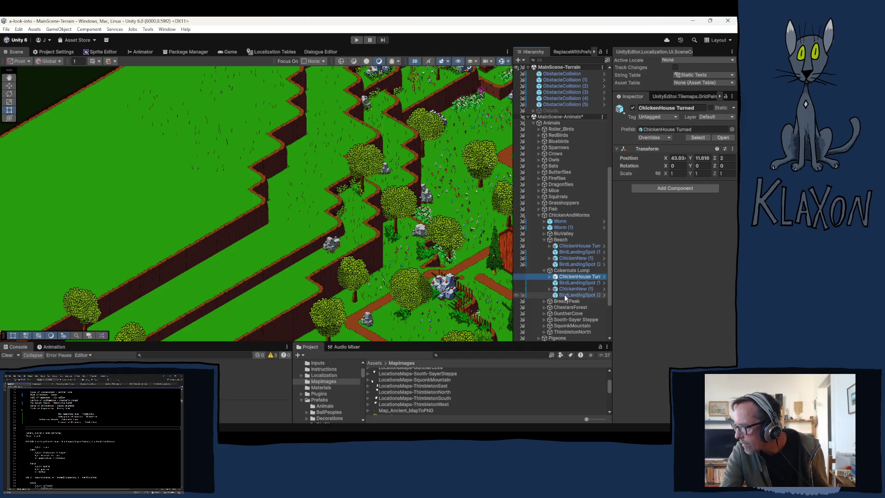
left_click(564, 294, "shift")
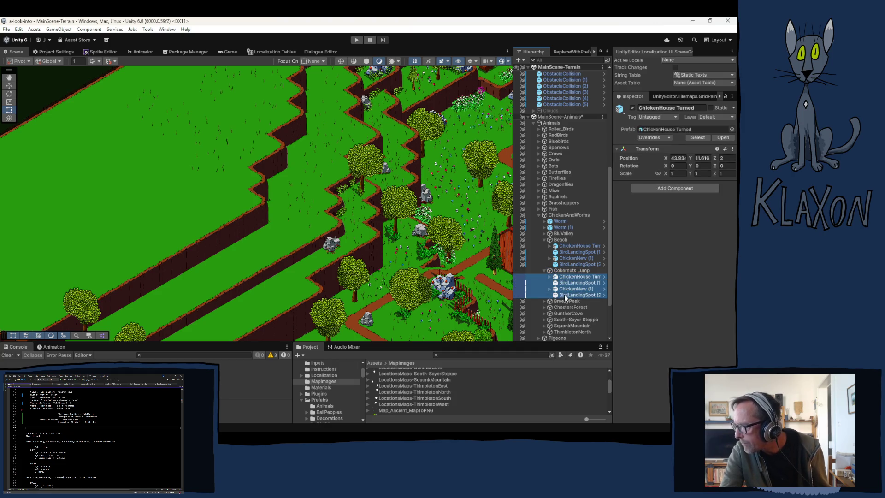
left_click(729, 158)
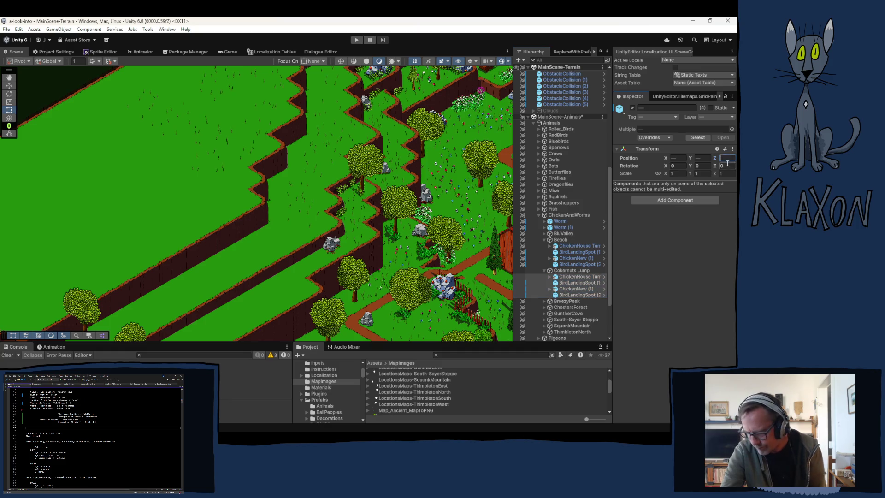
type("8")
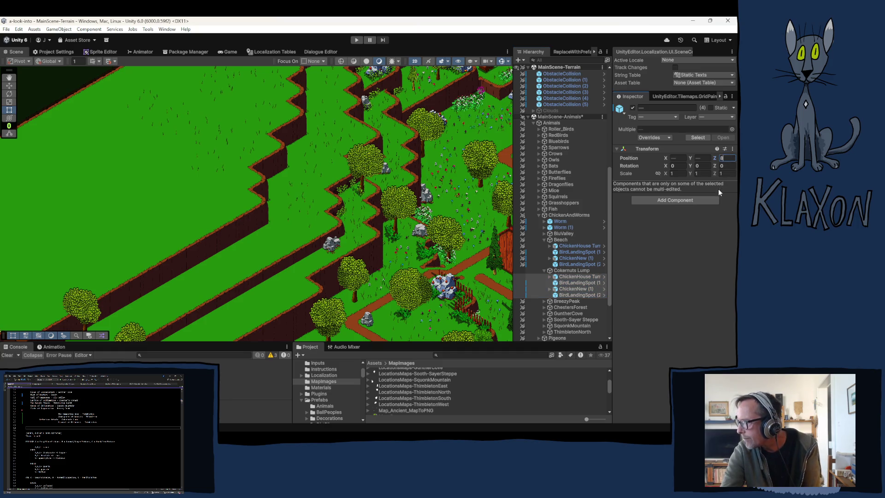
left_click(574, 275)
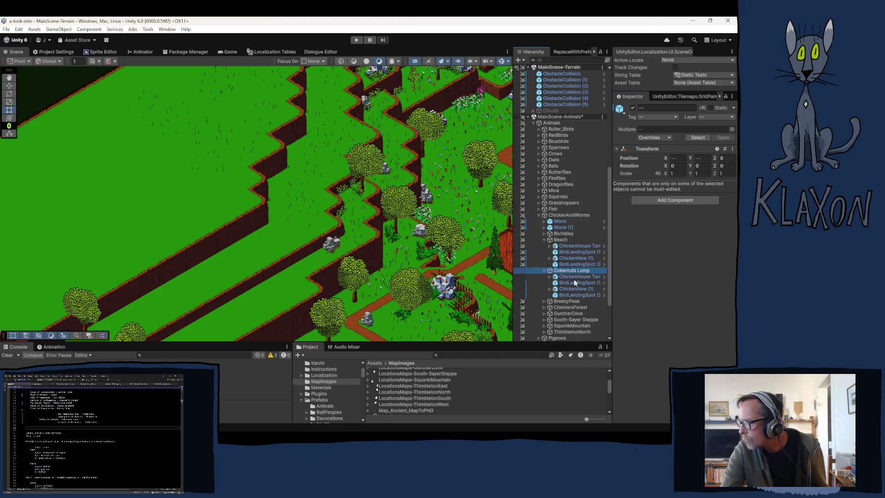
left_click(571, 294, "shift")
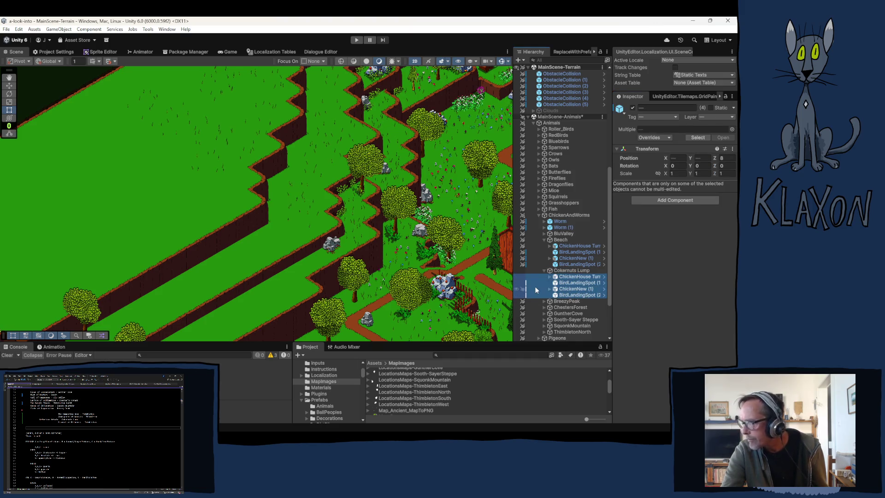
key("w")
scroll(372, 299, "down", 5)
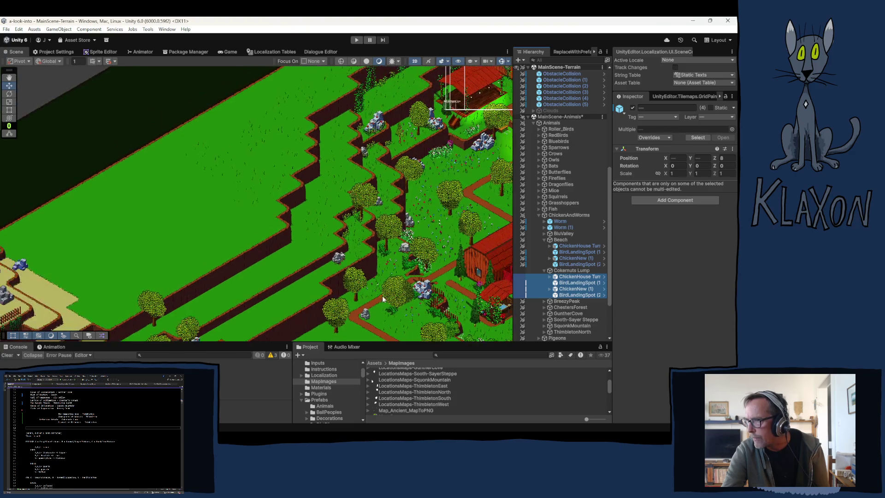
Step: Drag the selected chicken objects from the beach up into the forest
scroll(184, 276, "up", 5)
mouse_move(231, 231)
left_mouse_down()
mouse_move(415, 276)
mouse_move(384, 337)
mouse_move(302, 232)
mouse_move(240, 221)
mouse_move(143, 304)
mouse_move(122, 286)
mouse_move(133, 343)
left_mouse_up()
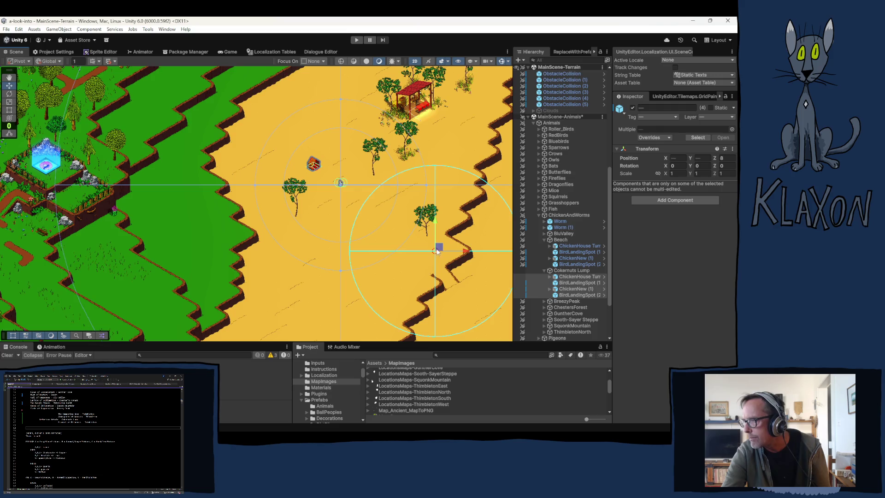
left_click_drag(439, 249, 107, 120)
mouse_move(246, 216)
left_mouse_down()
mouse_move(271, 242)
mouse_move(103, 127)
mouse_move(83, 127)
left_mouse_up()
key("f")
mouse_move(249, 271)
left_mouse_down()
mouse_move(304, 322)
mouse_move(314, 318)
mouse_move(225, 234)
mouse_move(100, 136)
mouse_move(86, 140)
left_mouse_up()
mouse_move(146, 210)
left_mouse_down()
mouse_move(317, 296)
mouse_move(239, 234)
left_mouse_up()
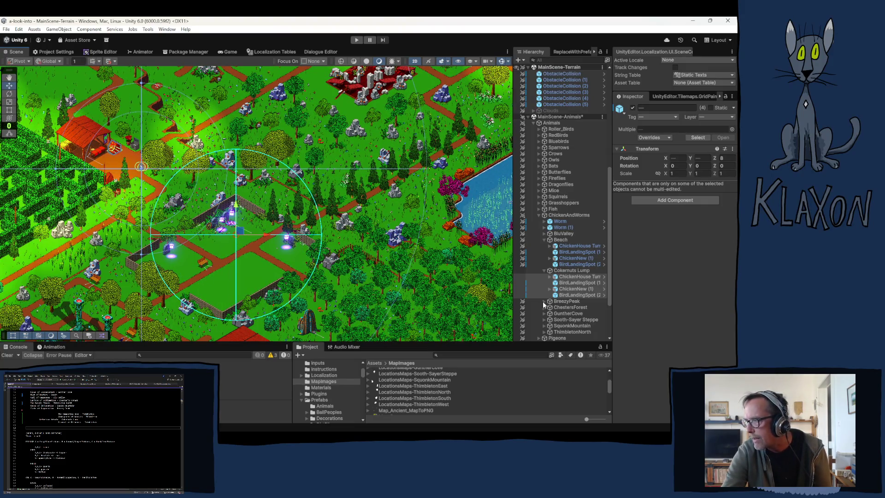
Step: Delete the Cokernuts Lump group, collapse Beach, and select BluValley
left_click(563, 271)
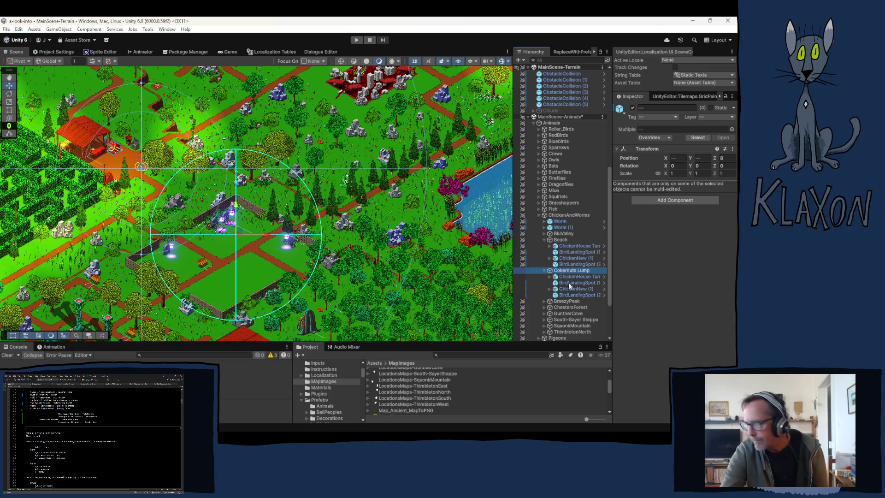
left_click(572, 270, "ctrl")
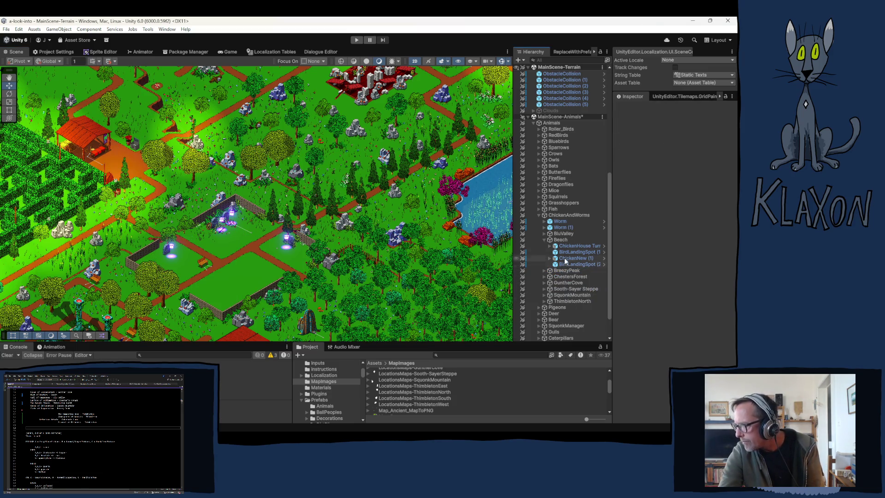
left_click(545, 240)
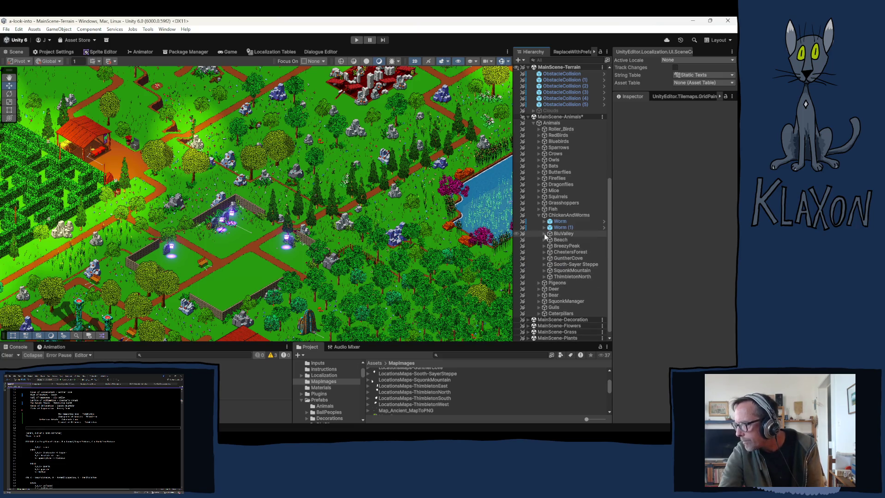
left_click(560, 234)
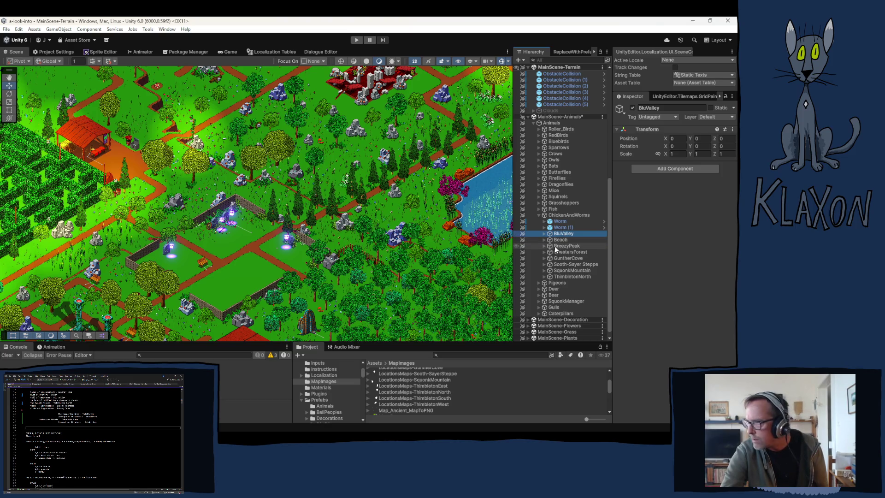
Step: Duplicate BluValley, rename the copy 'Cokernuts Lump', and move it below ChestersForest
key("ctrl+d")
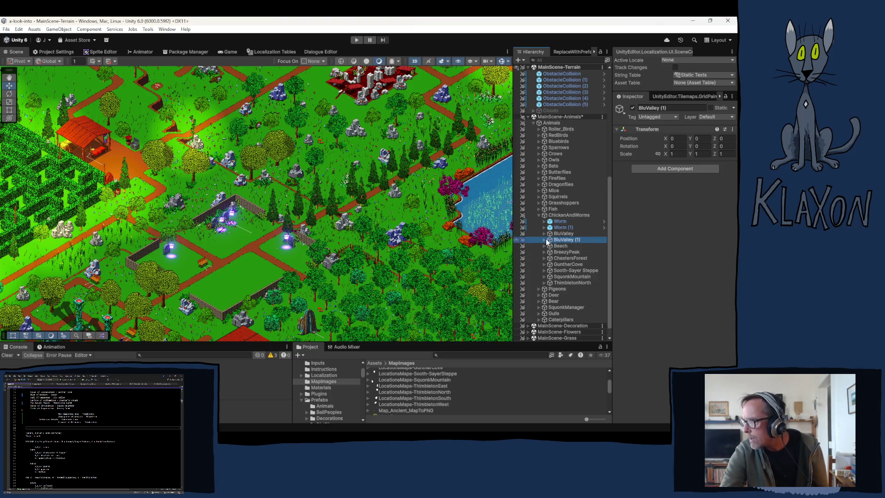
left_click(561, 240)
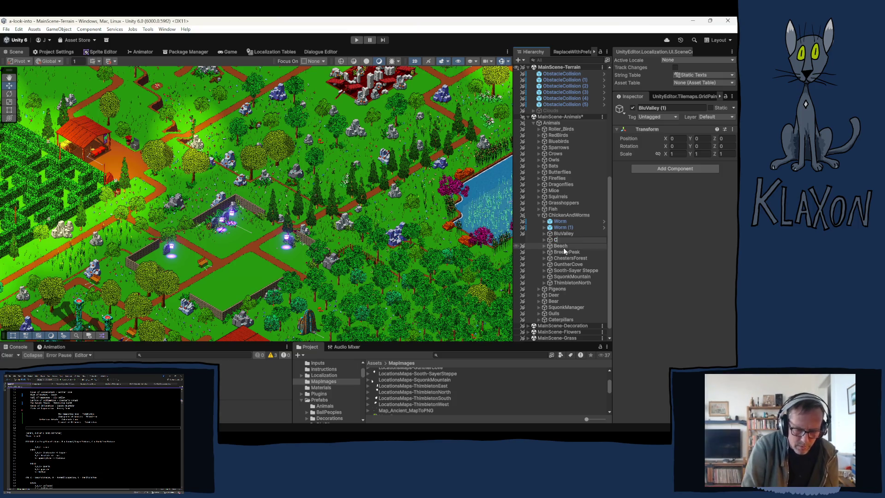
type("Cokernuts L")
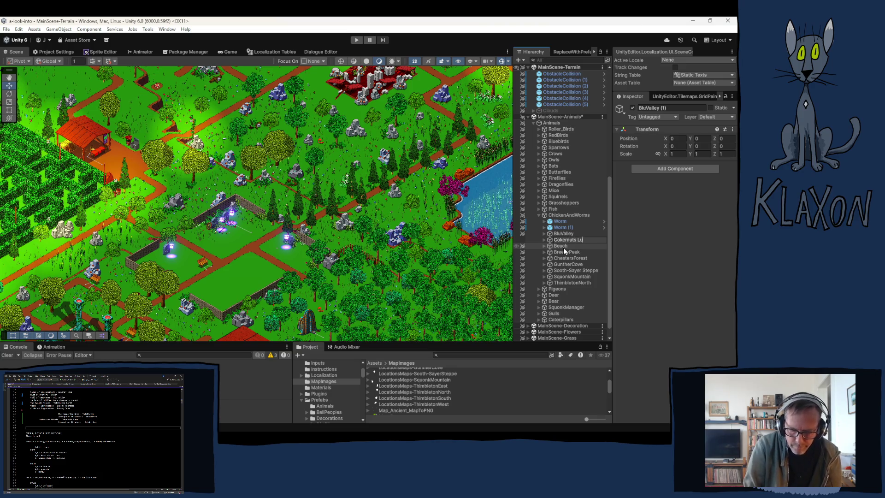
type("ump")
key("Return")
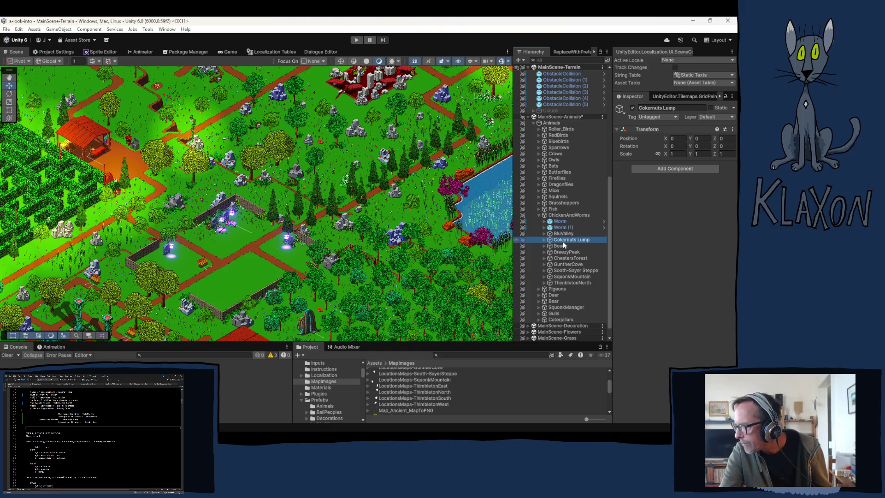
left_click_drag(561, 243, 563, 264)
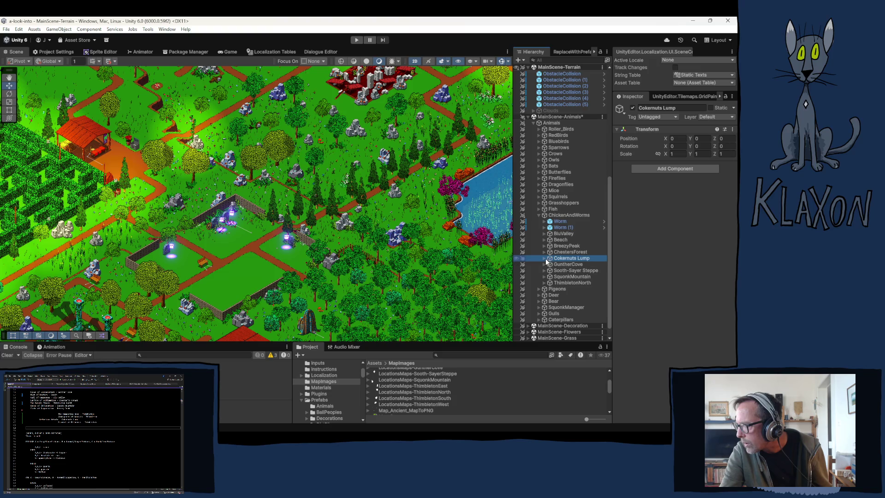
Step: Set the Position Z of all four Cokernuts Lump children to 8
left_click(546, 258)
left_click(574, 265)
left_click(565, 283, "shift")
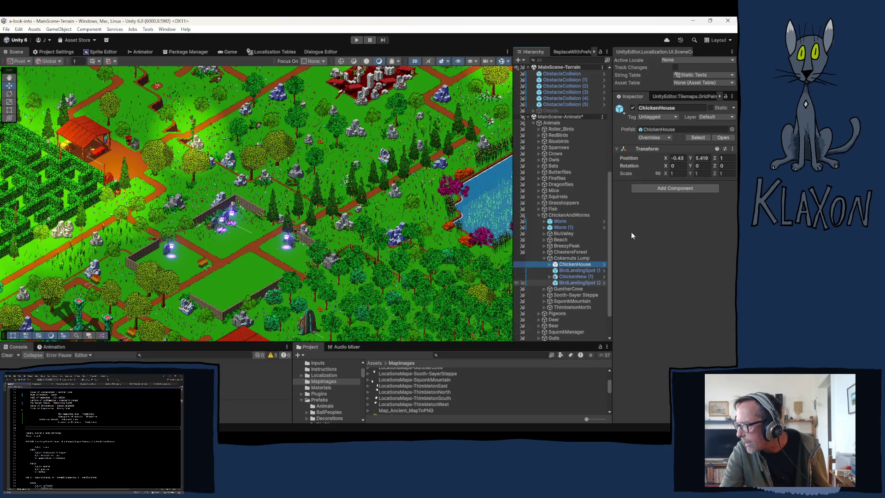
left_click(728, 159)
type("8")
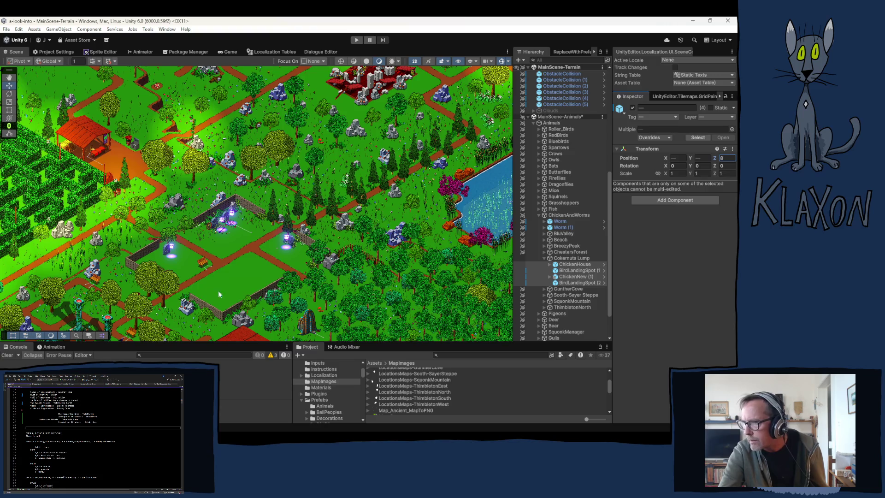
Step: Drag Cokernuts Lump's chicken house, chicken and landing spots onto the green plateau by the cliff
scroll(285, 294, "down", 2)
scroll(217, 281, "up", 1)
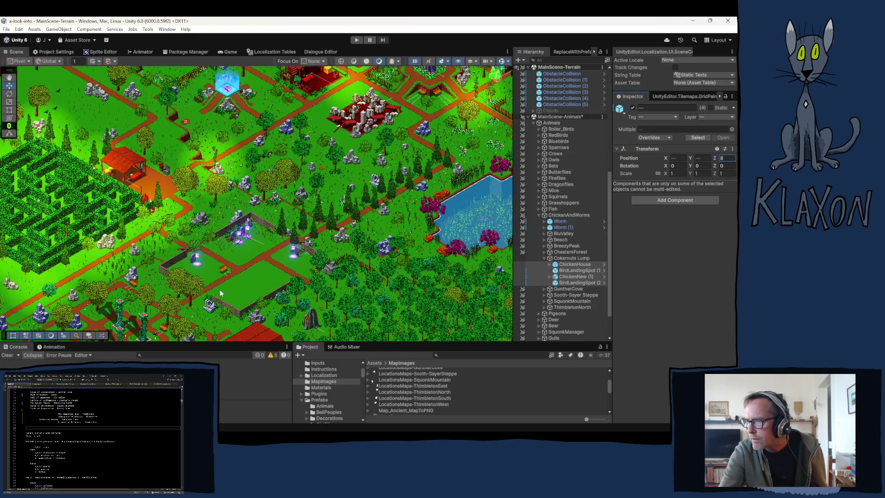
key("Return")
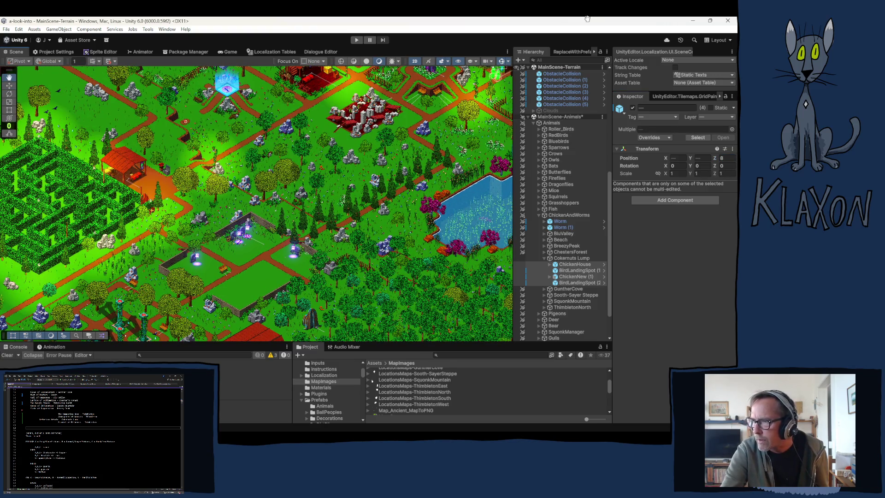
key("f")
key("Up")
key("Right")
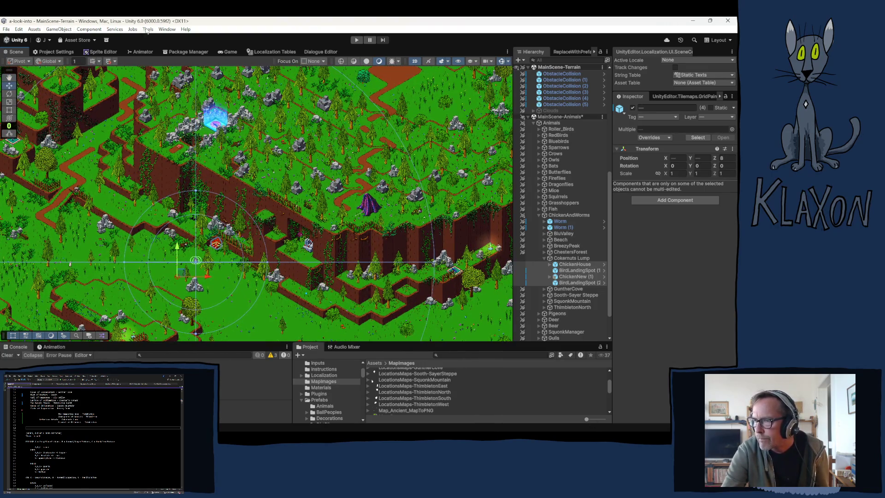
mouse_move(181, 274)
left_mouse_down()
mouse_move(236, 150)
mouse_move(286, 291)
mouse_move(230, 155)
mouse_move(201, 124)
mouse_move(206, 255)
mouse_move(226, 361)
left_mouse_up()
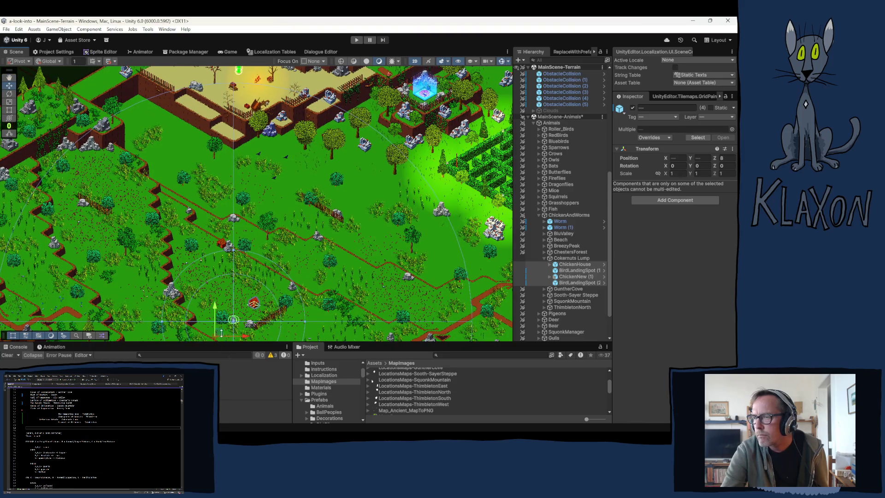
mouse_move(219, 330)
left_mouse_down()
mouse_move(258, 193)
mouse_move(297, 123)
left_mouse_up()
mouse_move(289, 186)
left_mouse_down()
mouse_move(284, 242)
mouse_move(250, 317)
left_mouse_up()
mouse_move(248, 275)
left_mouse_down()
mouse_move(318, 249)
mouse_move(365, 124)
left_mouse_up()
left_click_drag(314, 204, 274, 262)
mouse_move(325, 184)
left_mouse_down()
mouse_move(391, 176)
mouse_move(382, 195)
mouse_move(389, 174)
mouse_move(376, 192)
mouse_move(386, 195)
left_mouse_up()
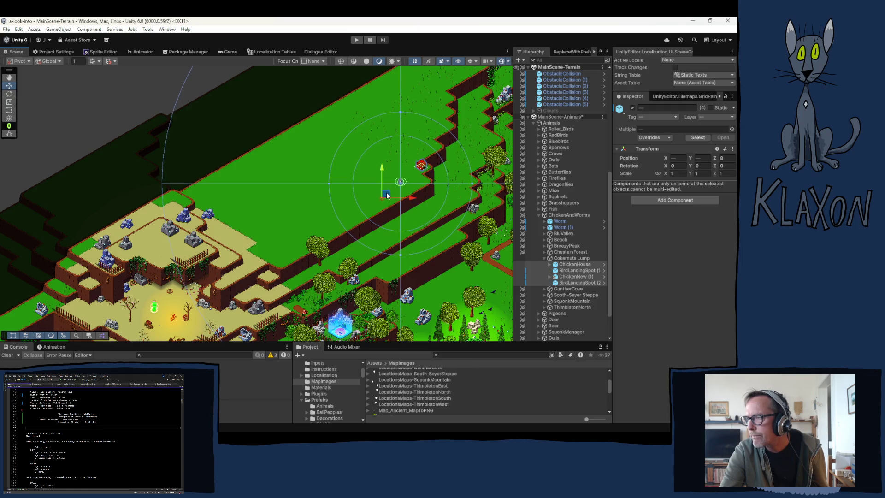
Step: Turn on Show Area for BirdLandingSpot (2) and move it up-left on the plateau
left_click(570, 269)
left_click(569, 283)
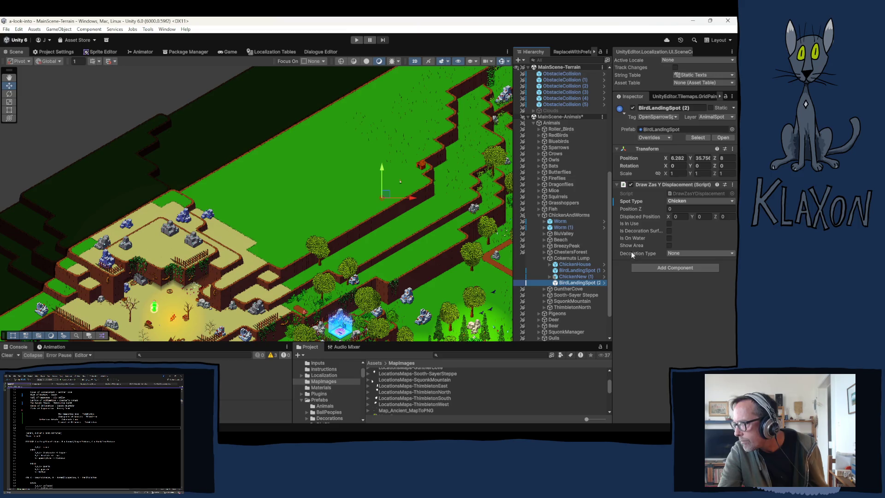
left_click(669, 246)
left_click(678, 254)
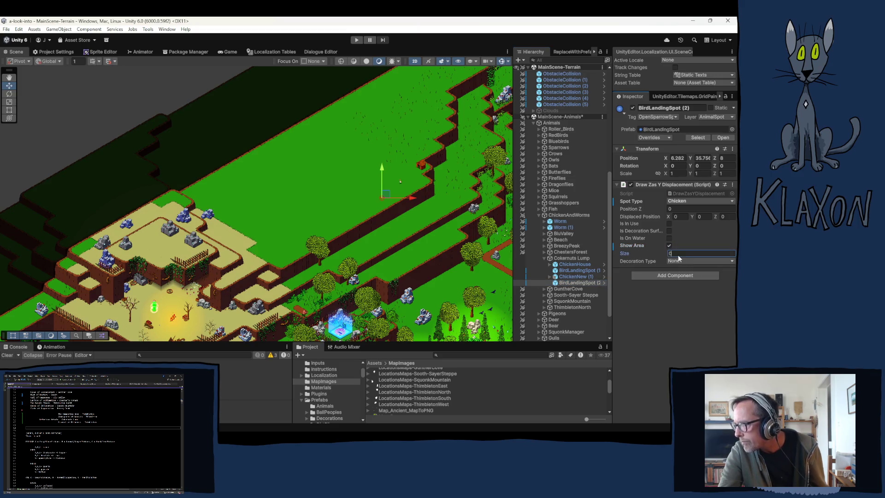
type("3")
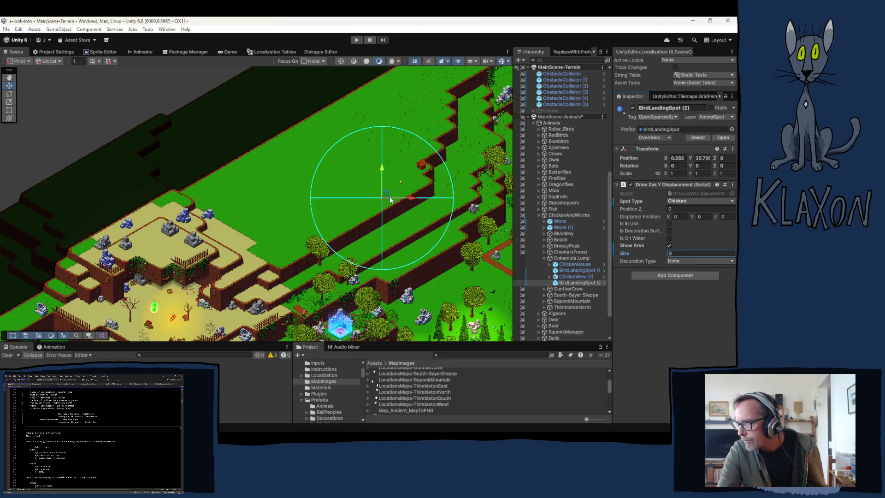
mouse_move(385, 197)
left_mouse_down()
mouse_move(340, 171)
mouse_move(331, 176)
mouse_move(329, 162)
left_mouse_up()
mouse_move(328, 165)
left_mouse_down()
mouse_move(332, 159)
mouse_move(313, 175)
left_mouse_up()
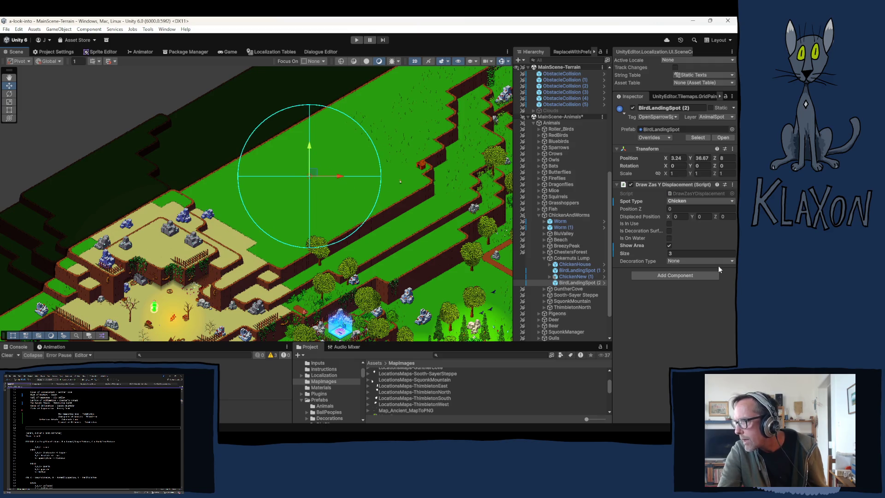
Step: Set the landing spot's area Size to 2.4 and place it on the grass at X 2.85, Y 36.04
left_click(677, 254)
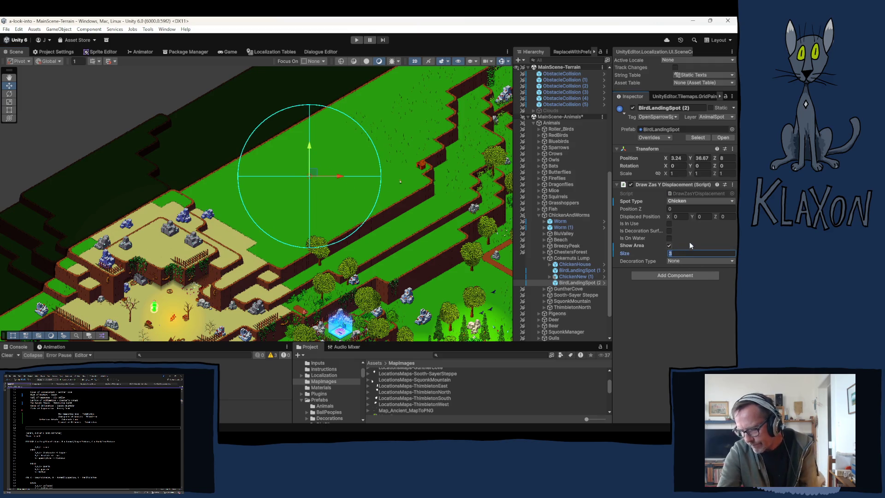
type("2")
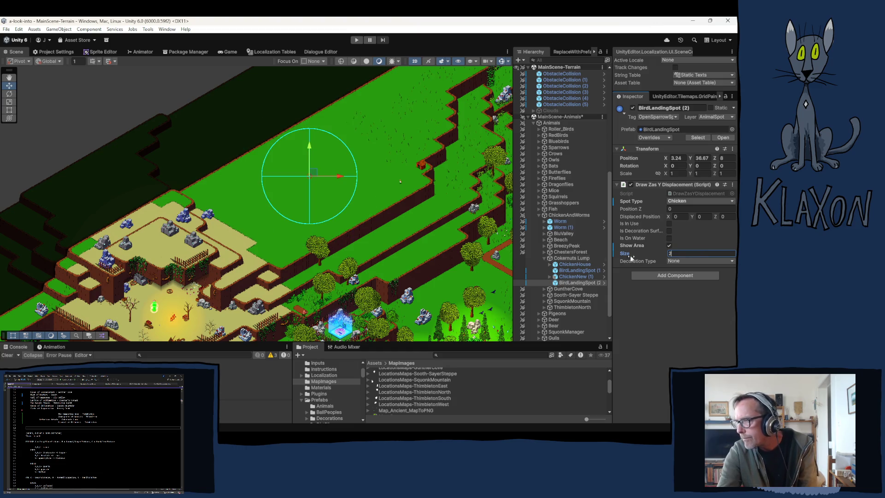
mouse_move(312, 175)
left_mouse_down()
mouse_move(343, 181)
mouse_move(335, 176)
left_mouse_up()
left_click(681, 253)
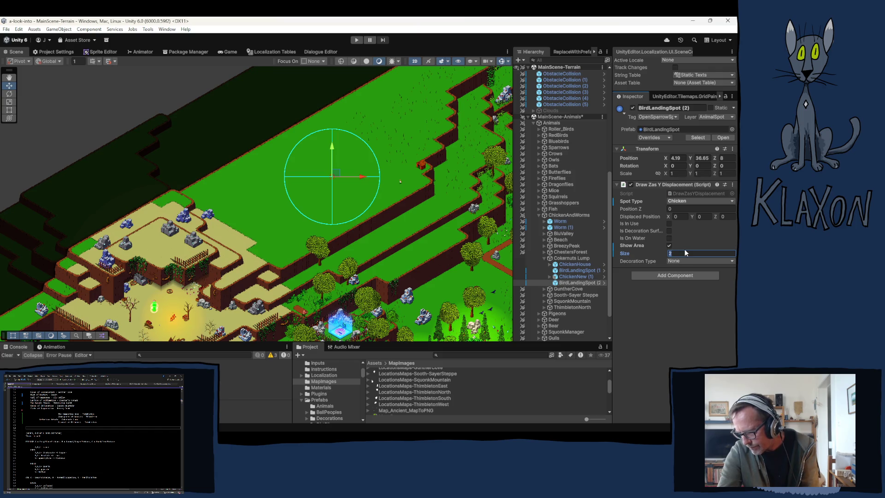
type(".5")
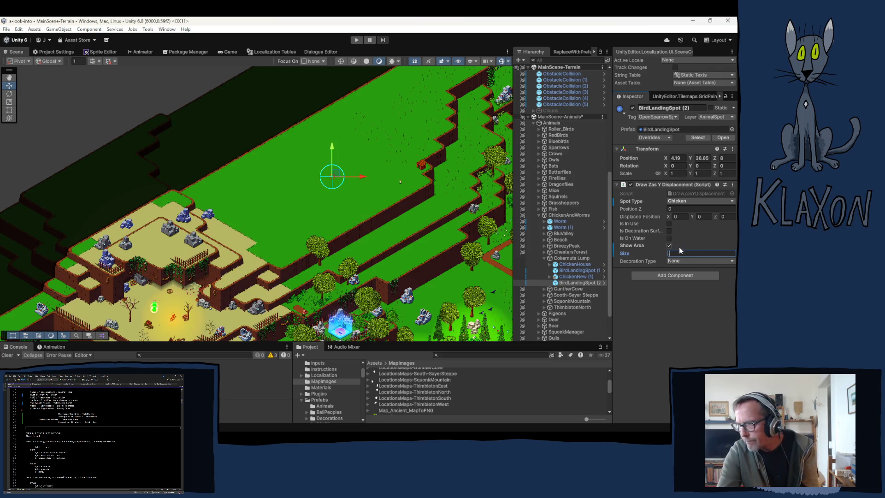
type("2.5")
key("BackSpace")
type("4")
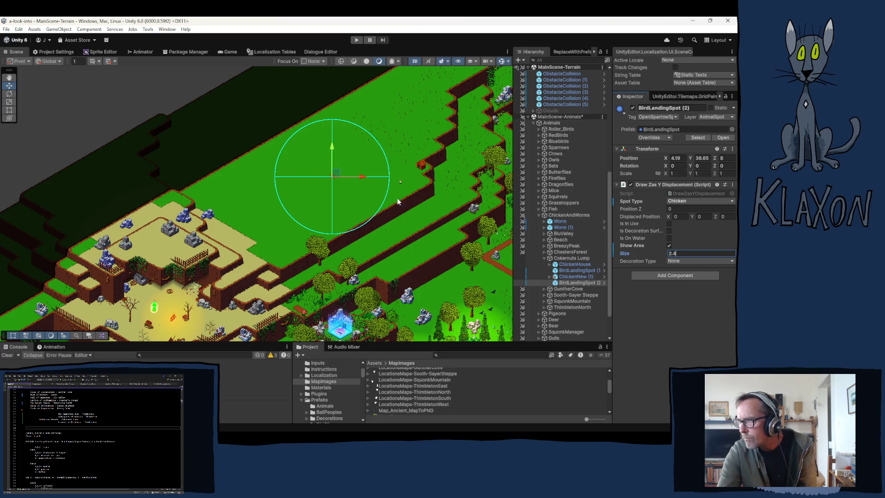
left_click_drag(337, 175, 305, 189)
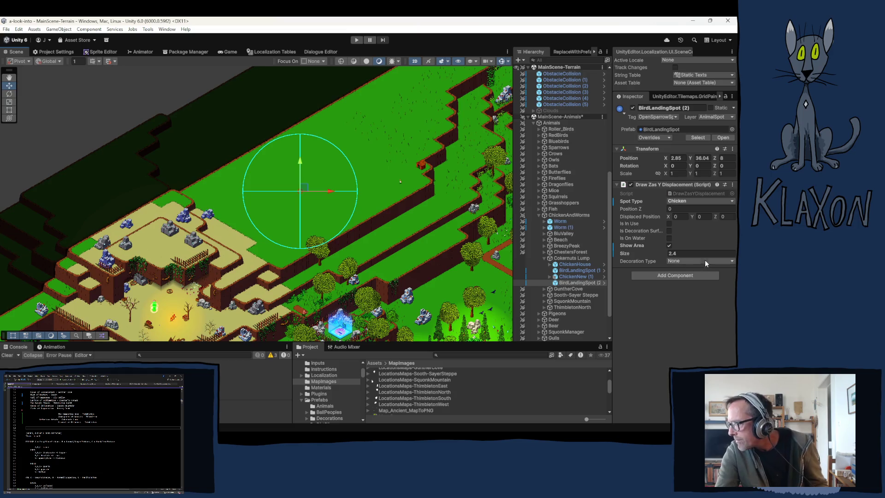
left_click(574, 276)
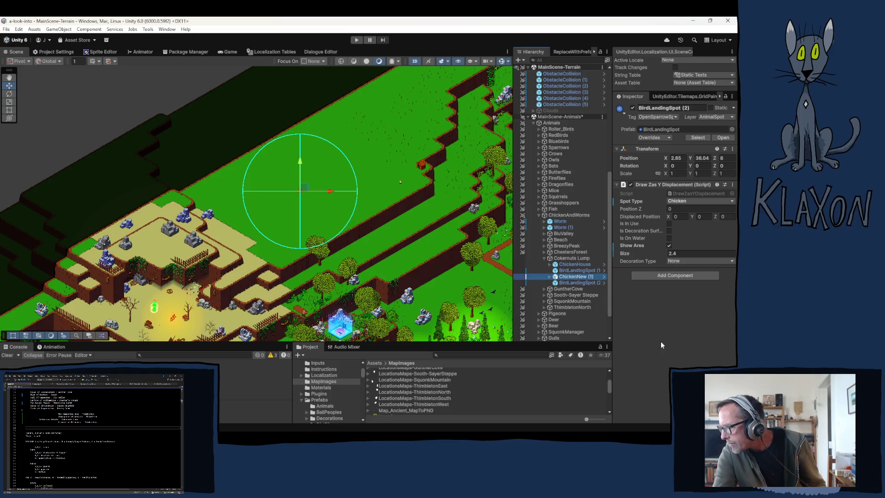
Step: Enter a Wander Distance of 2.4 in the chicken's GOAD_Action_Walk Wander settings
scroll(682, 330, "down", 3)
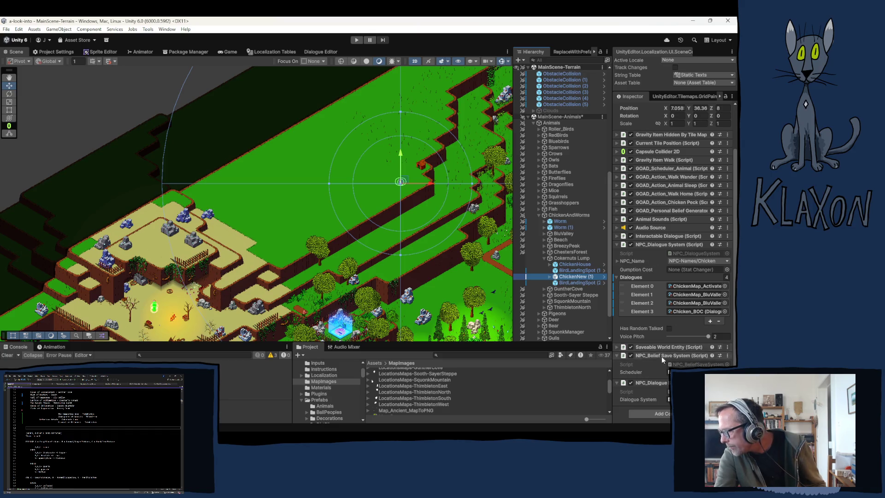
left_click(668, 173)
left_click(680, 224)
type("2.4")
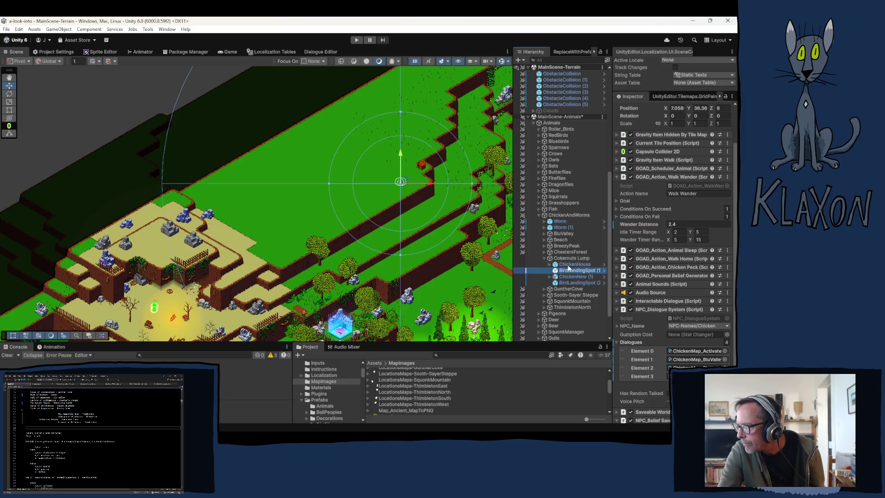
Step: Reselect the Cokernuts Lump chicken via the chicken house and Cokernuts Lump group in the Hierarchy
left_click(570, 267)
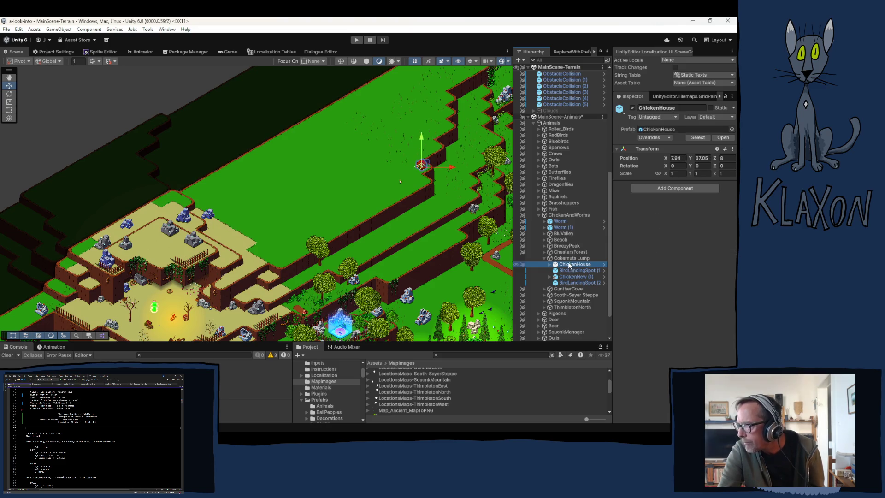
left_click(557, 258)
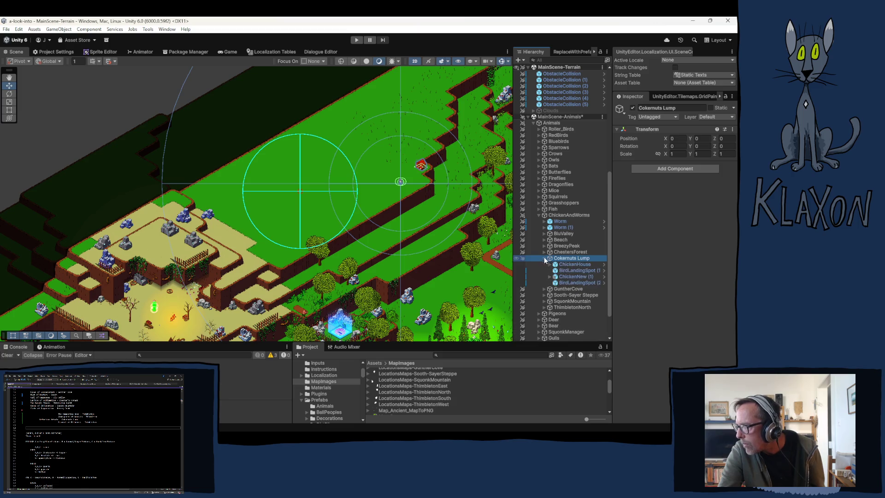
left_click(584, 277)
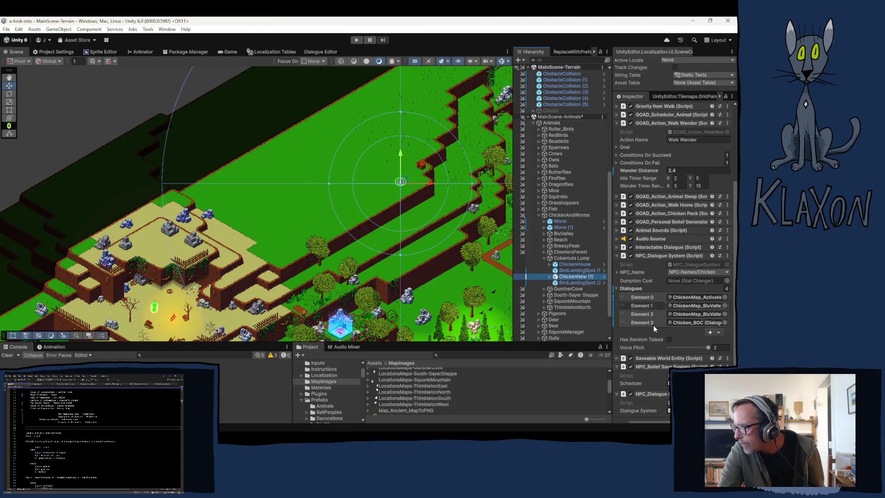
Step: Duplicate the ChickenMap_ChestersForestActive and ChickenMap_ChestersForestInactive dialogue assets
left_click(696, 306)
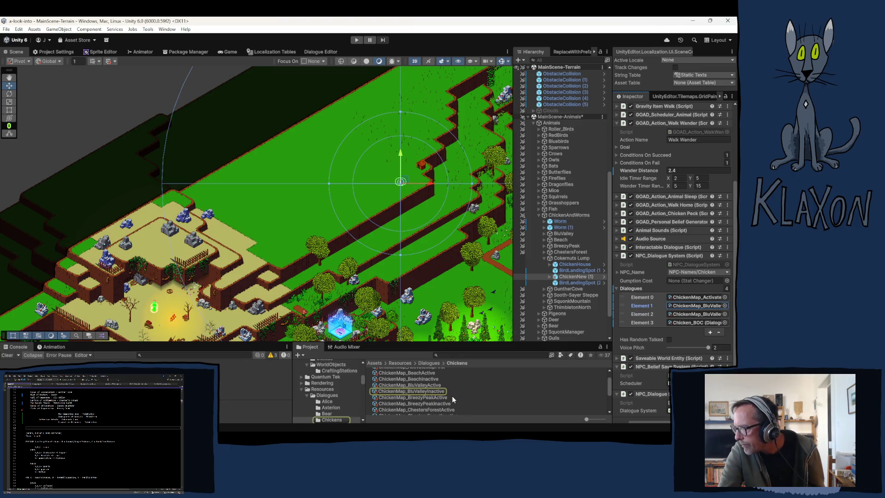
scroll(451, 397, "down", 2)
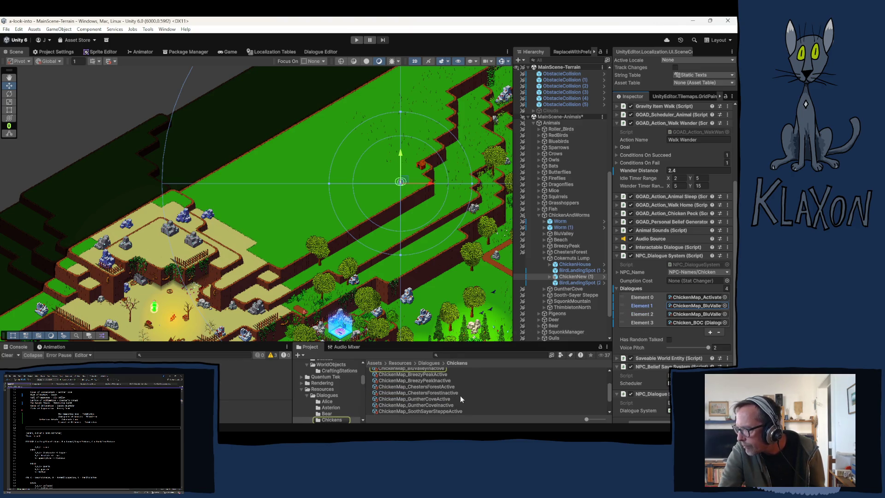
left_click(423, 388)
left_click(420, 393, "shift")
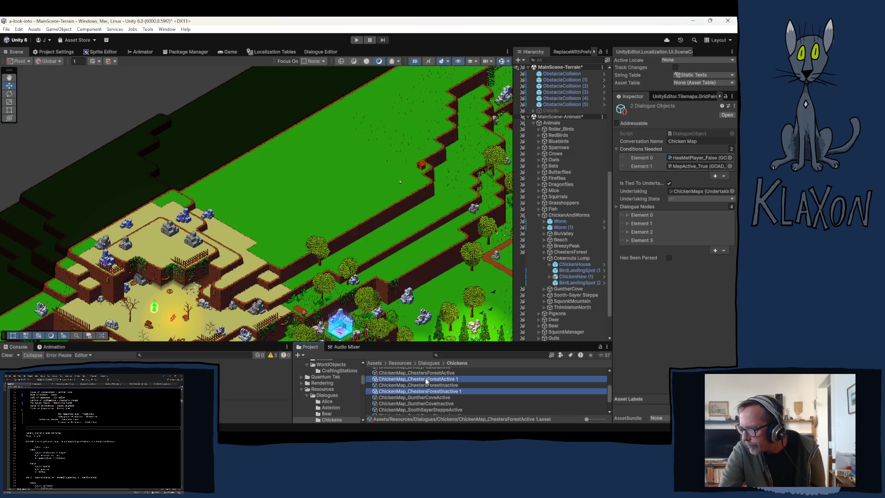
Step: Rename the copied active dialogue asset to ChickenMap_CokernutsLumpActive
left_click(441, 382)
left_click(441, 380)
left_click(435, 379)
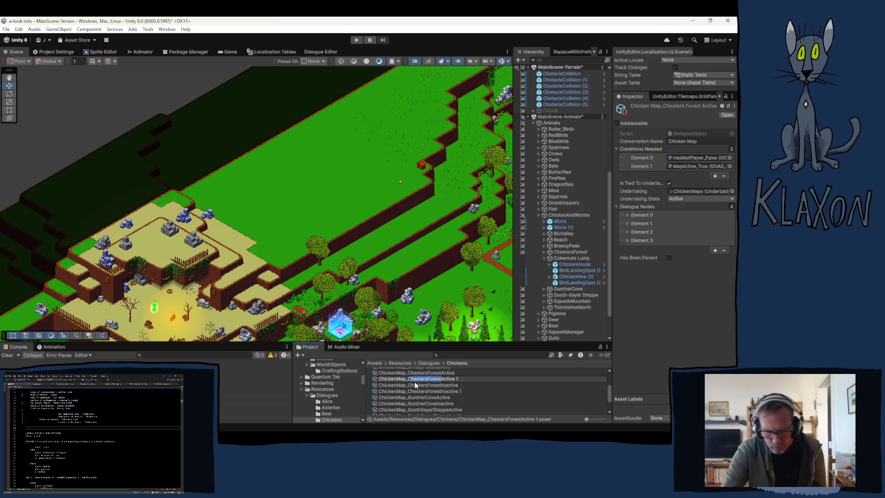
type("Cokern")
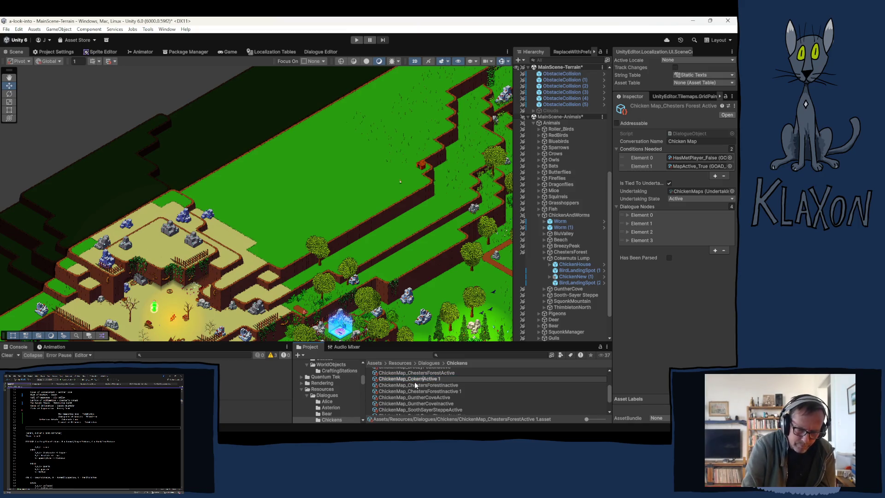
type("utsLump")
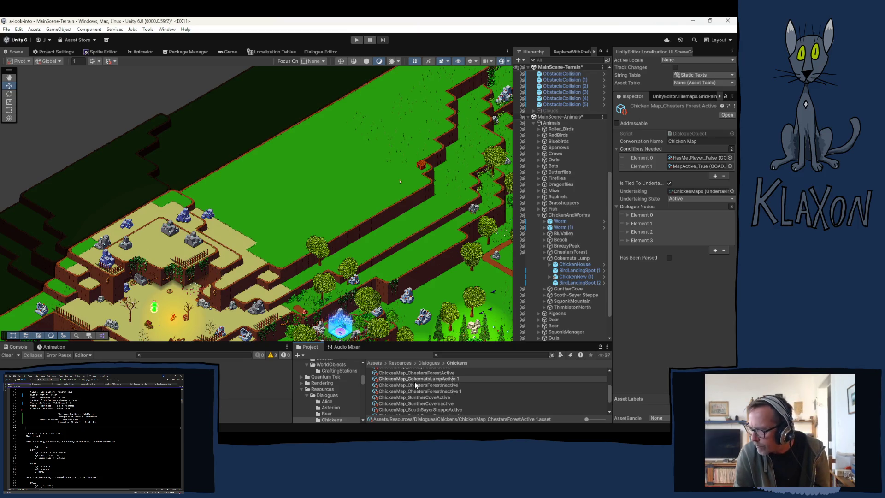
key("BackSpace")
key("BackSpace")
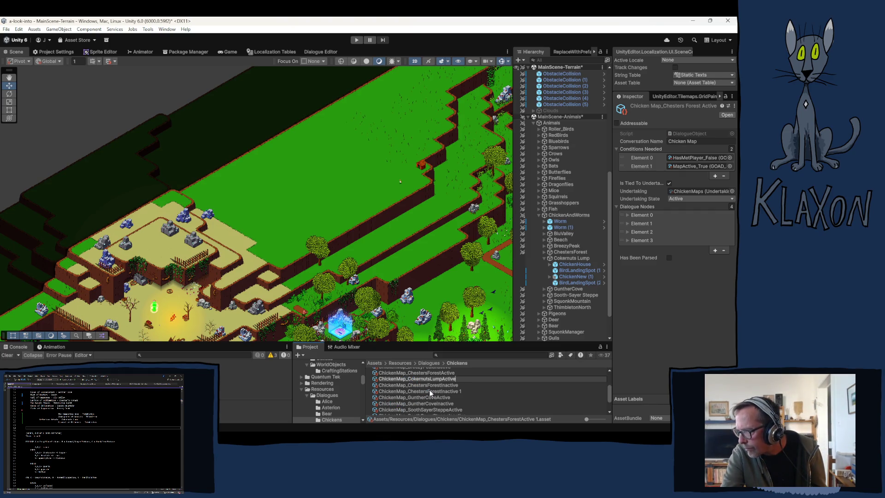
key("Return")
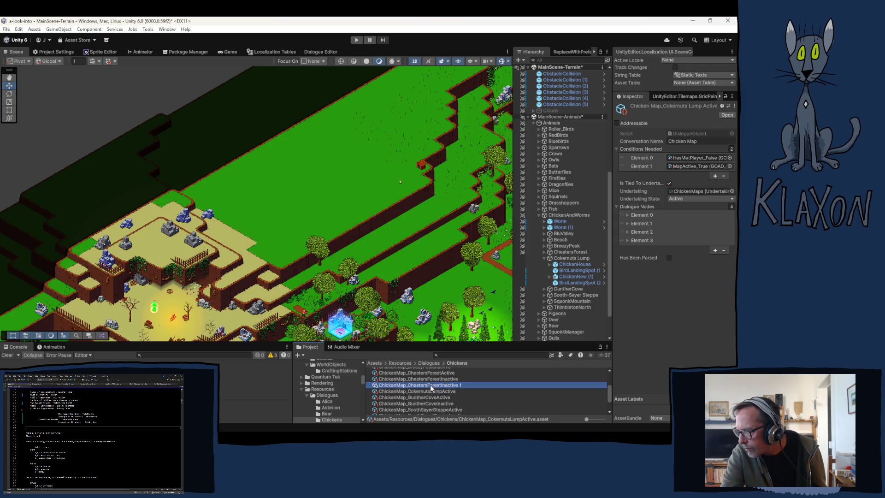
Step: Rename the copied inactive dialogue asset to ChickenMap_CokernutsLumpInactive
left_click(431, 388)
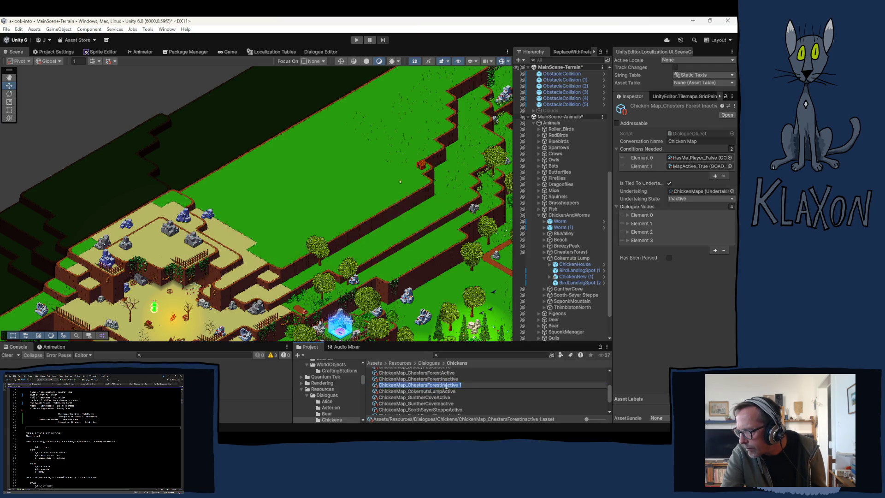
left_click_drag(444, 385, 425, 389)
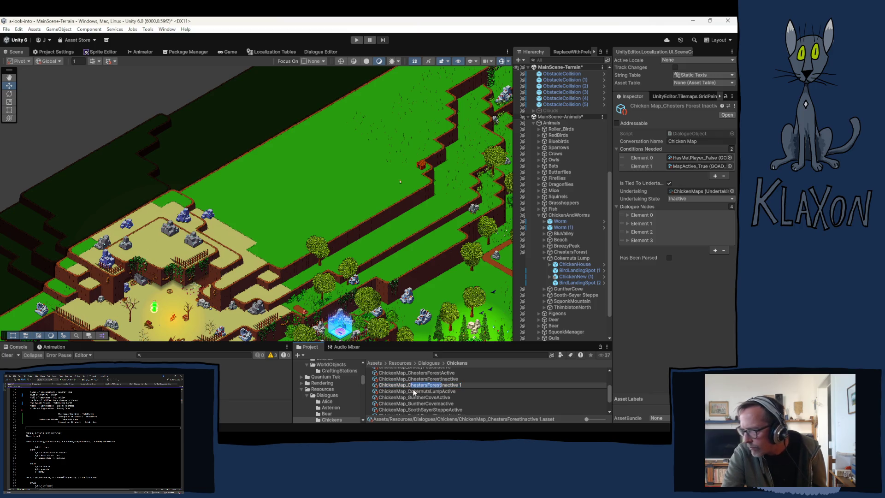
type("Cokernu")
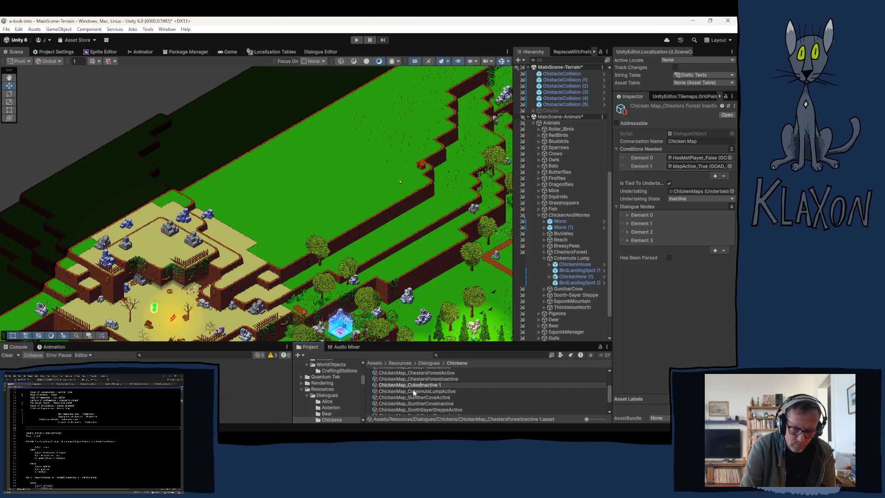
type("tsLump")
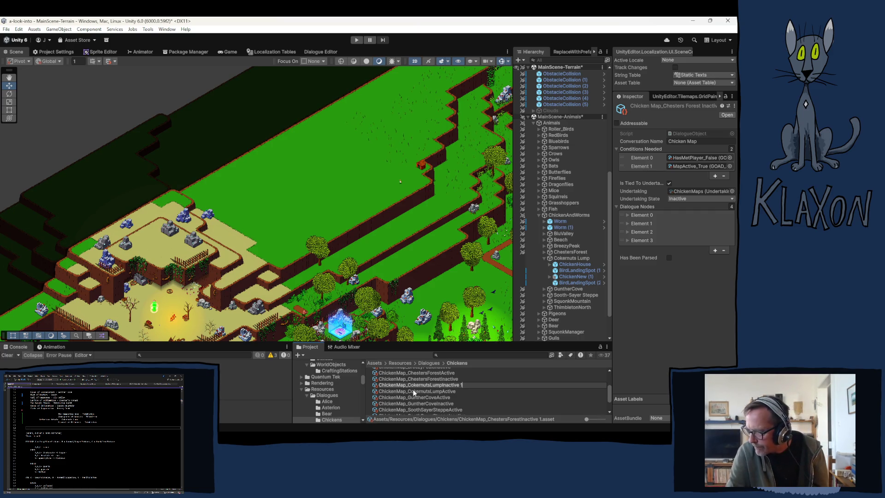
key("BackSpace")
key("BackSpace")
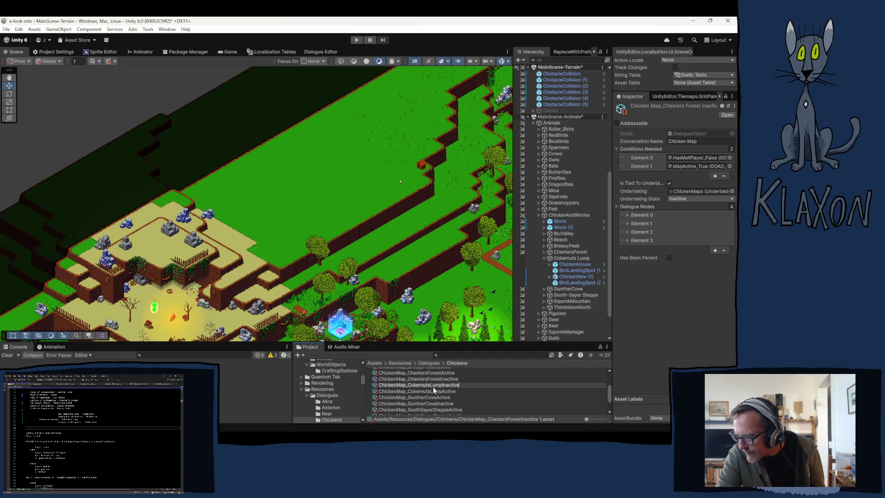
key("Return")
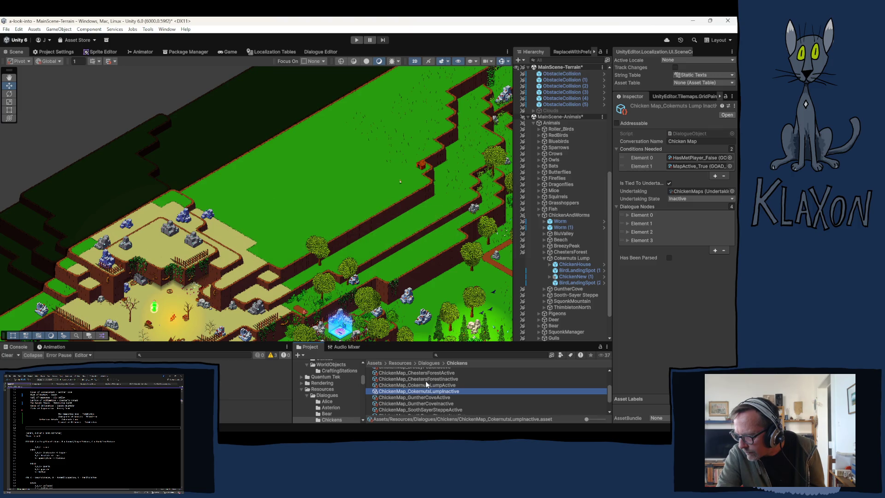
scroll(424, 394, "up", 2)
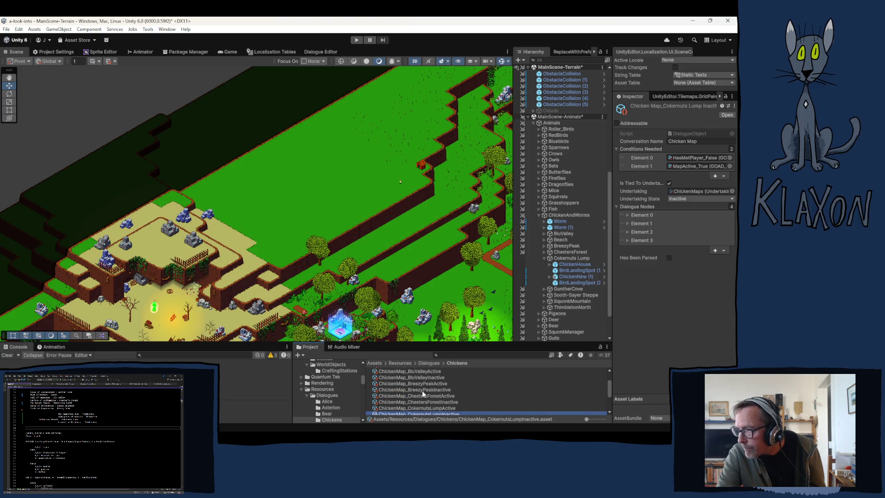
scroll(423, 393, "up", 2)
scroll(423, 392, "down", 3)
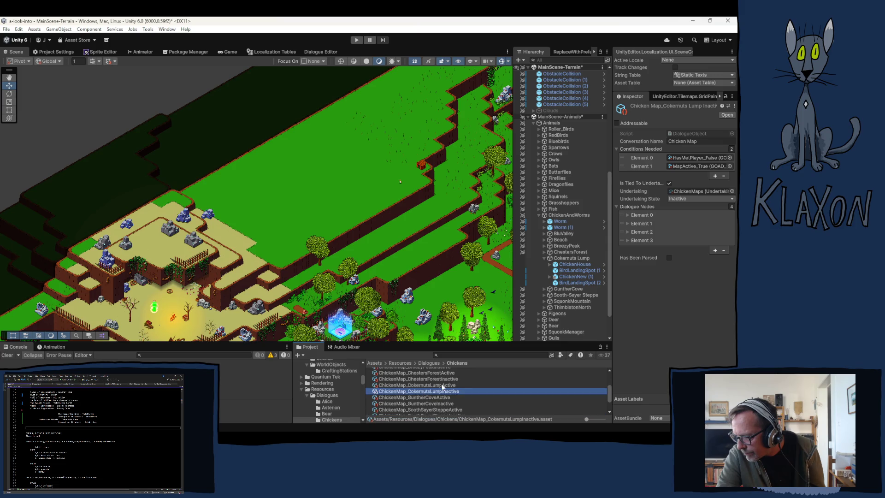
Step: Drag the Cokernuts Lump inactive and active dialogues into ChickenNew (1)'s Dialogues Element 1 and 2
left_click(583, 277)
mouse_move(433, 390)
left_mouse_down()
mouse_move(563, 387)
mouse_move(669, 409)
left_mouse_up()
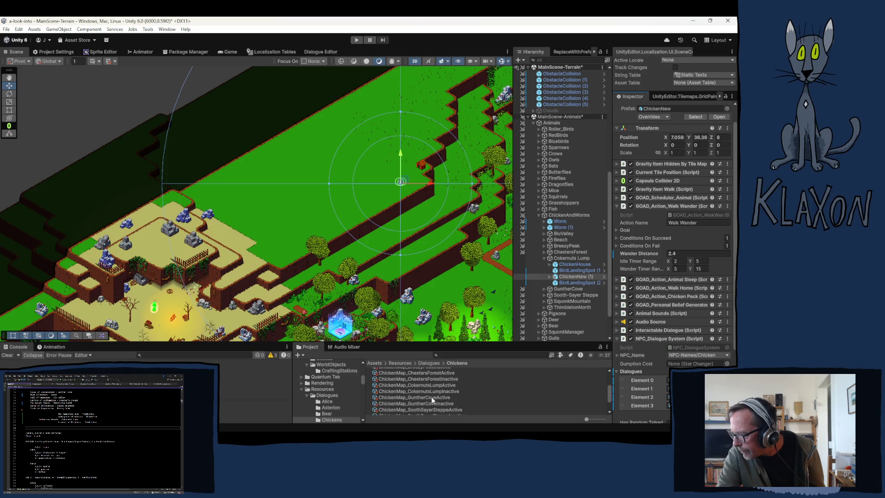
left_click_drag(423, 385, 670, 397)
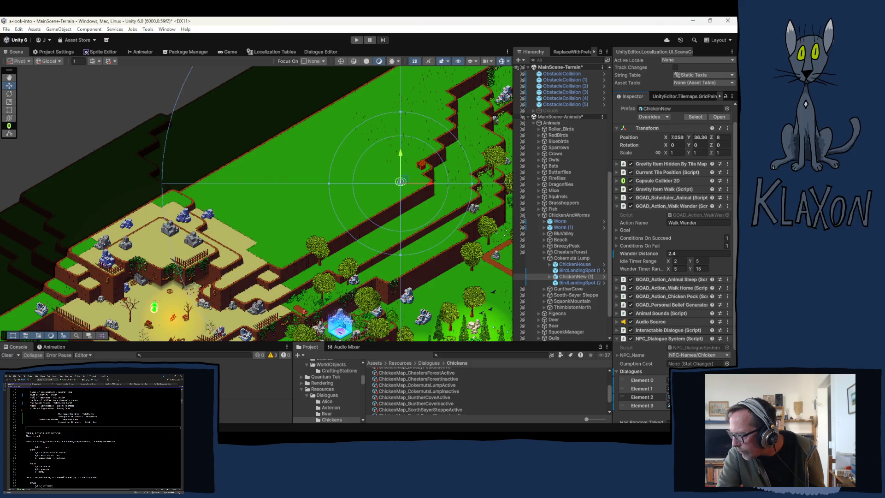
left_click(669, 388)
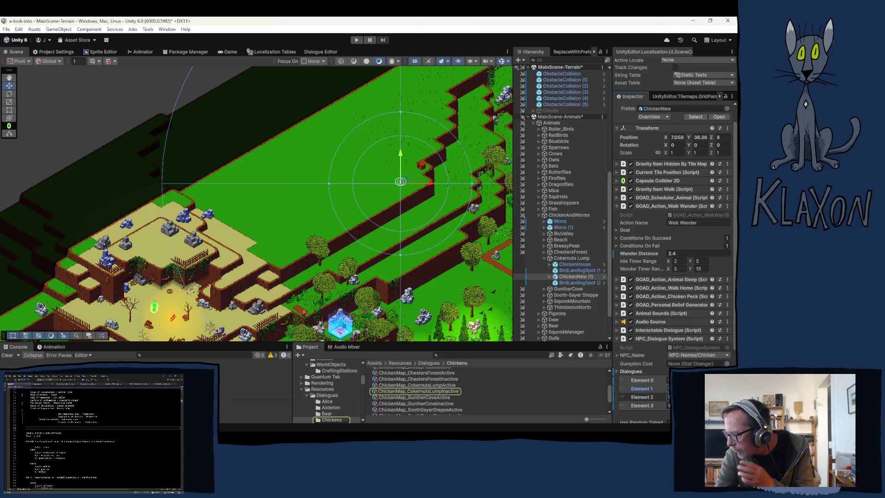
left_click(668, 396)
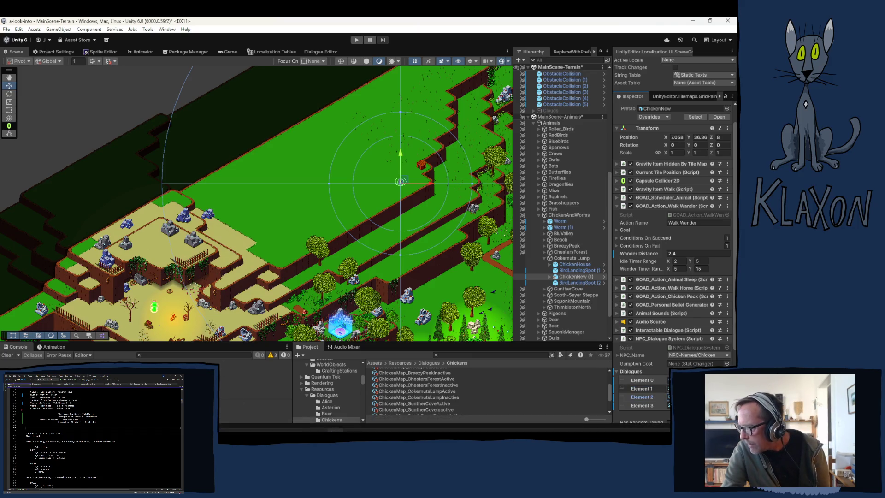
Step: Open ChickenMap_CokernutsLumpActive in the Dialogue Editor, then scroll through the chickens Localization Table
left_click(423, 391)
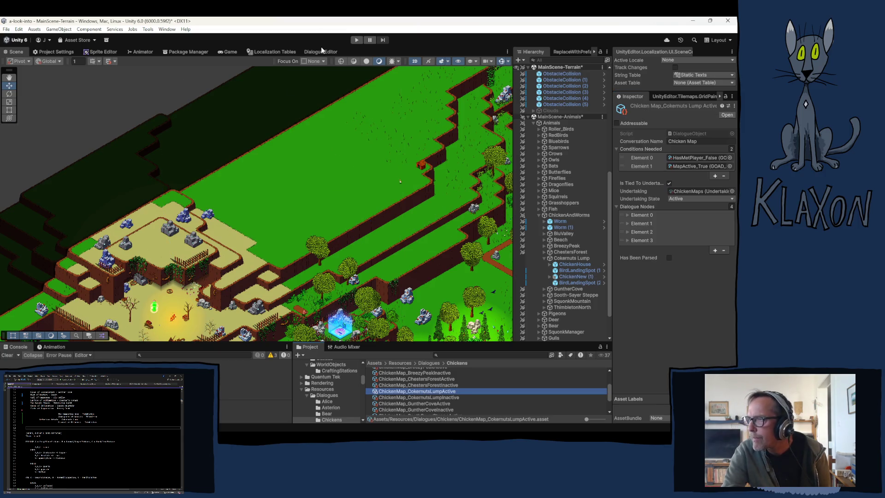
left_click(321, 52)
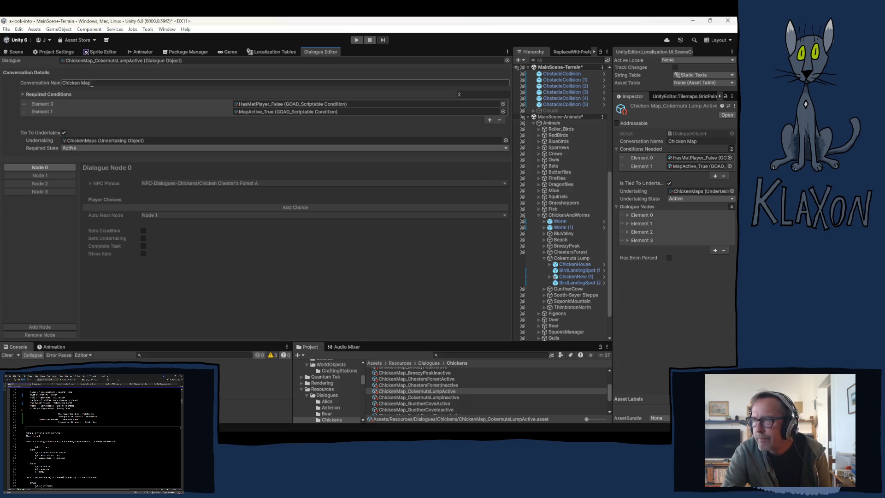
left_click(275, 52)
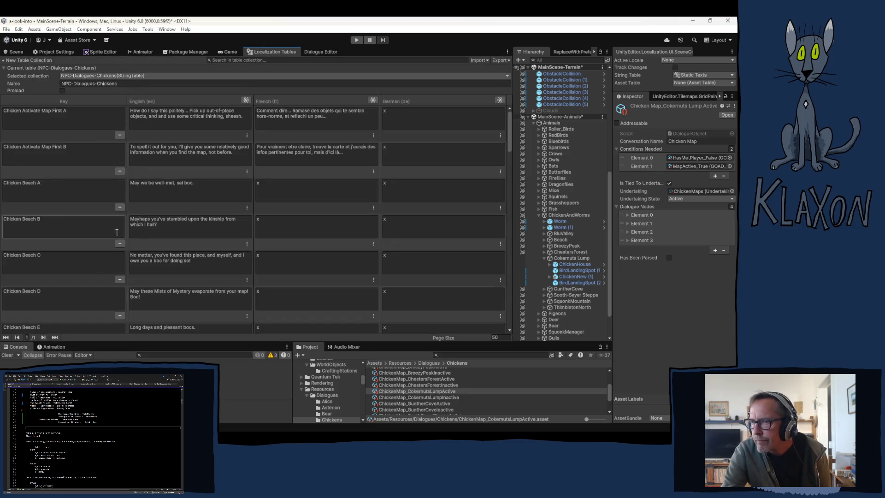
scroll(79, 230, "down", 5)
scroll(79, 229, "down", 2)
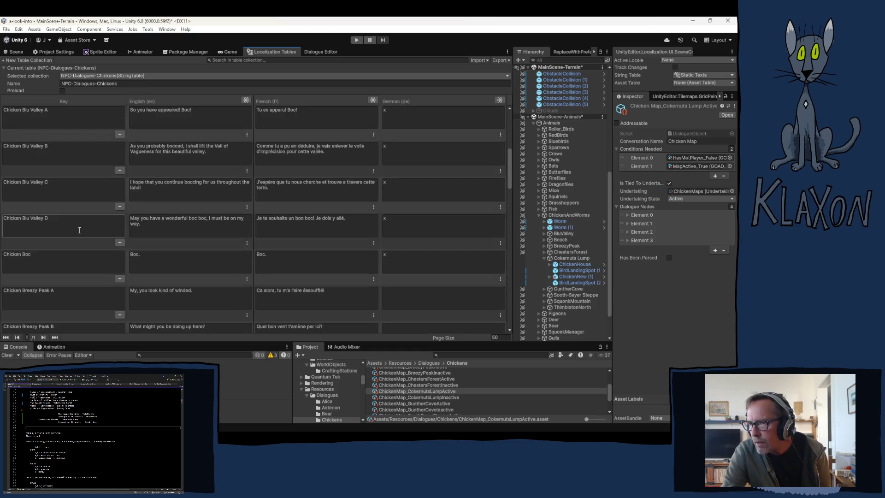
scroll(64, 253, "down", 2)
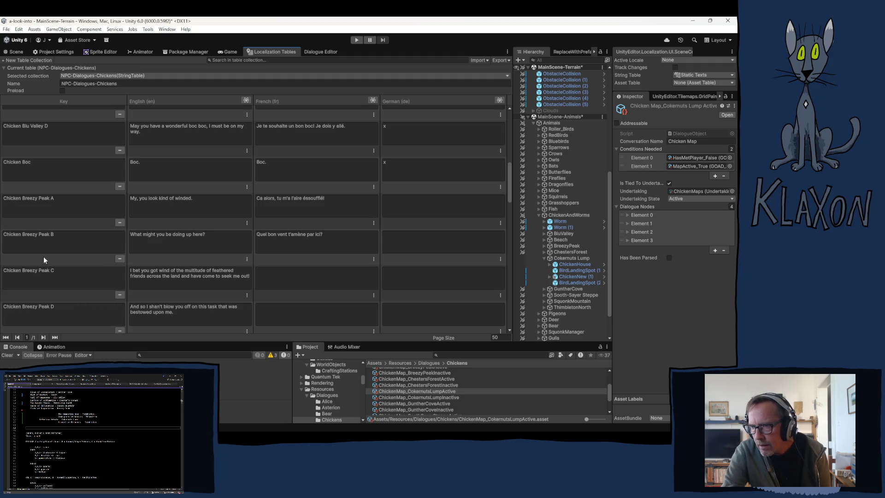
Step: Copy the Chicken Breezy Peak key text and add a New Entry below Chicken Thimbleton E
left_click_drag(49, 199, 4, 201)
key("ctrl+c")
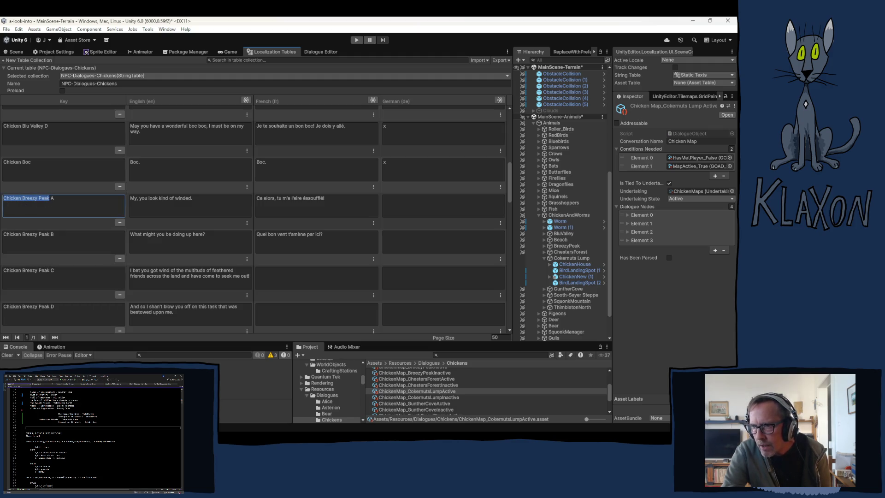
scroll(49, 278, "down", 10)
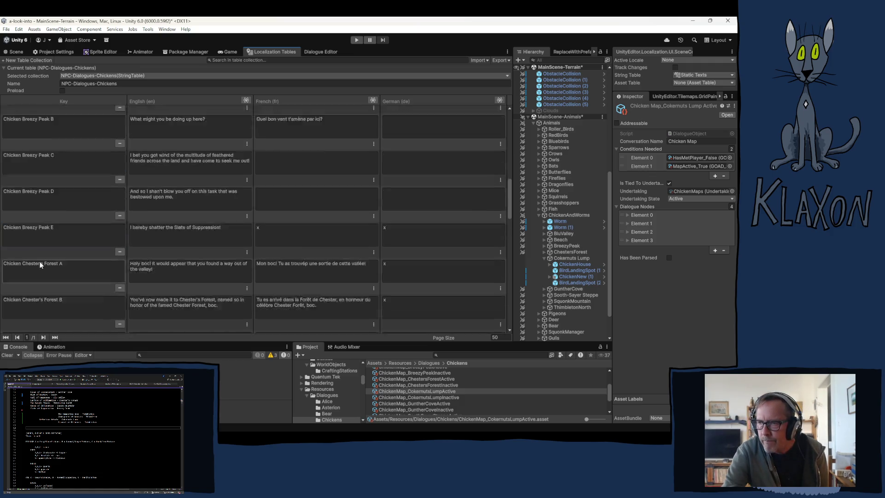
scroll(49, 278, "down", 15)
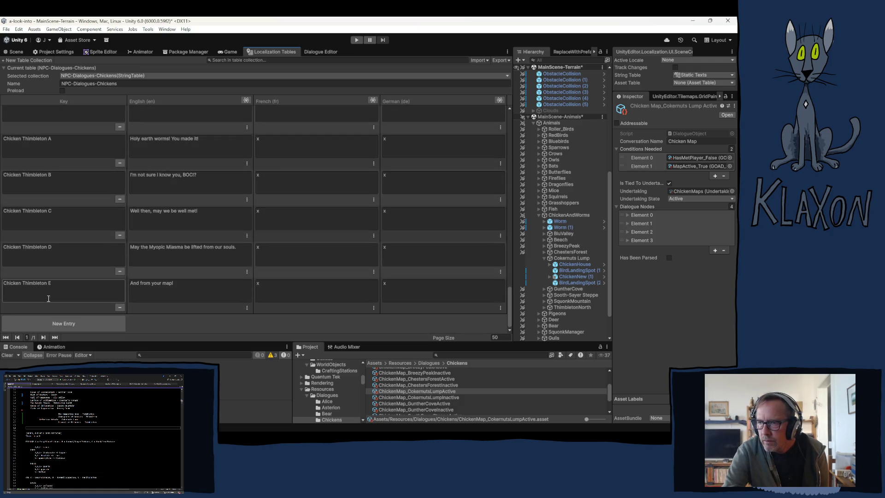
left_click(48, 321)
Step: Key the new entry 'Chicken Cokernuts Lump A' by pasting and editing the copied key
left_click(32, 291)
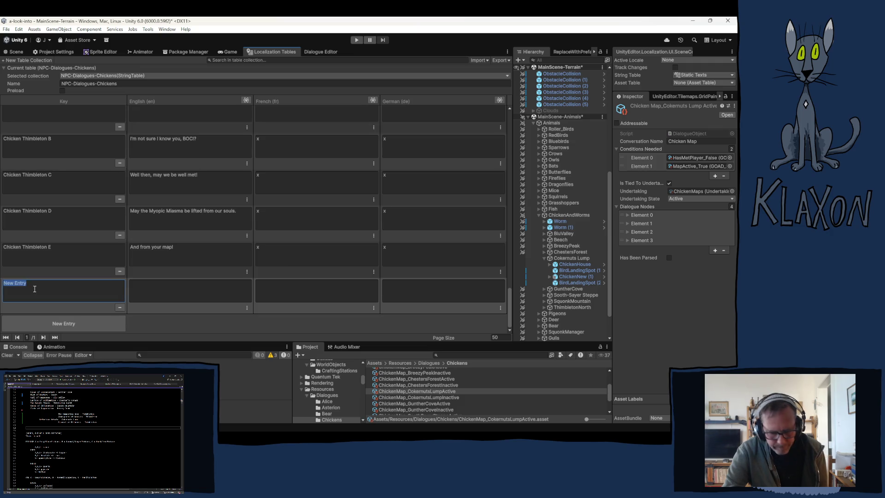
key("ctrl+v")
left_click_drag(50, 284, 25, 286)
type("Cokernu")
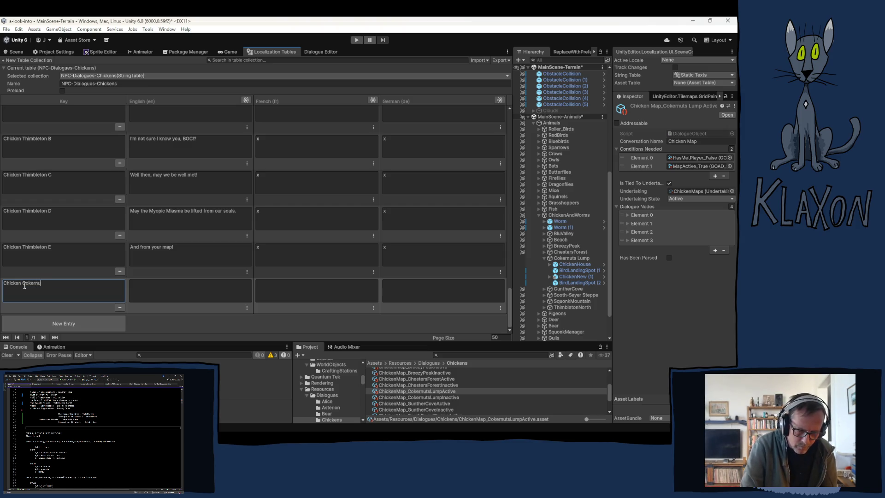
type("ts Lum")
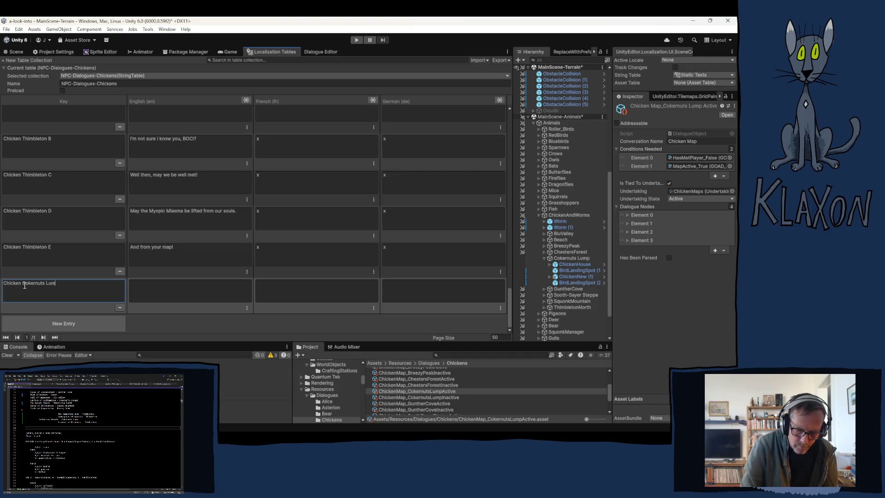
type("p A")
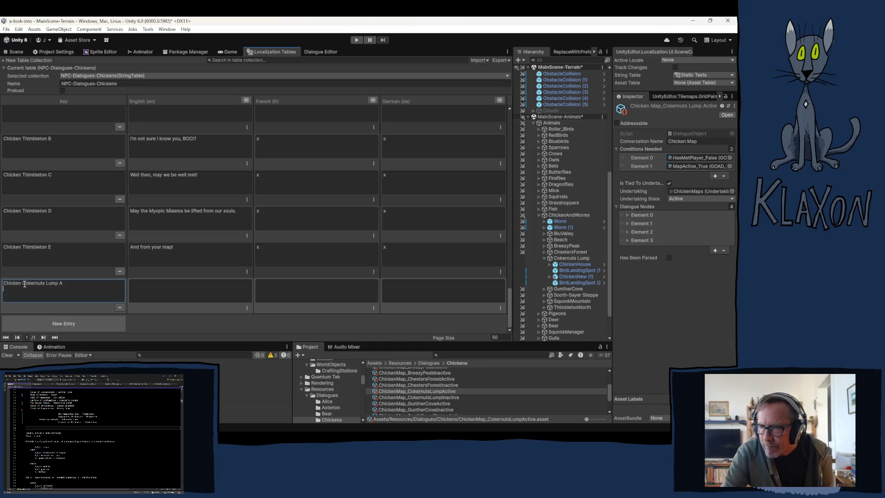
left_click(157, 292)
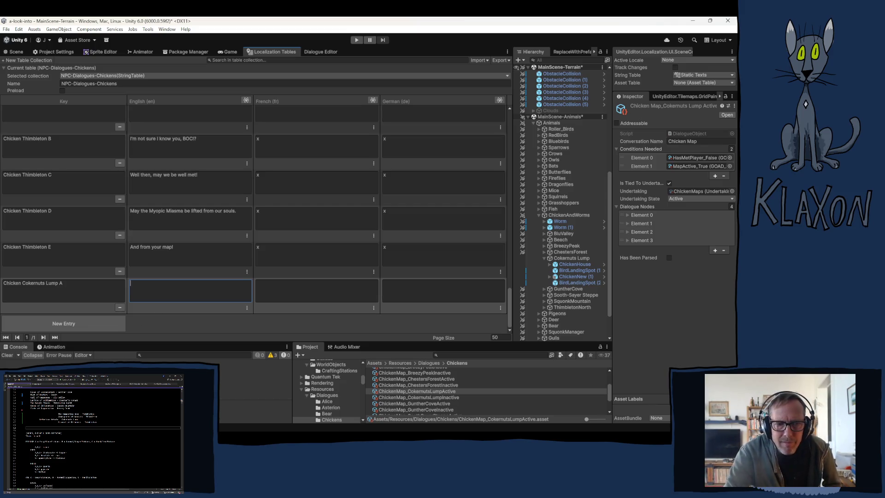
Step: Glance at the Krita map, then bring up story.txt in Visual Studio
key("alt+Tab")
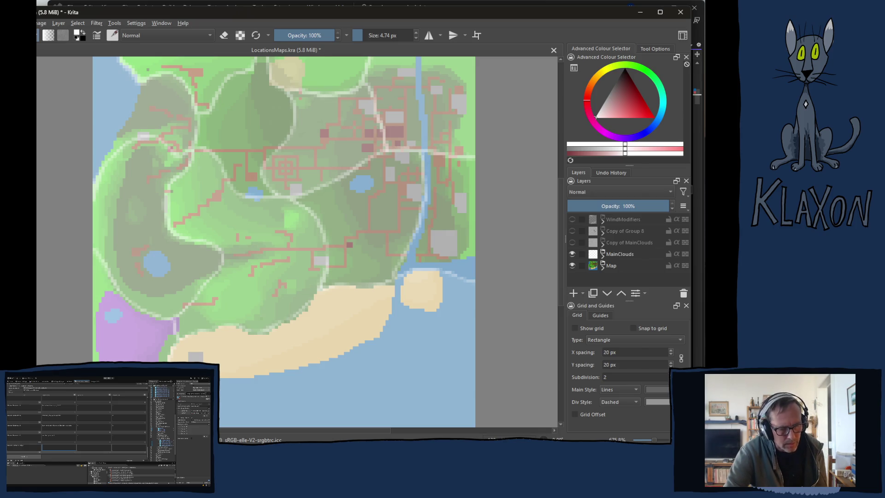
key("alt+Tab")
left_click(473, 192)
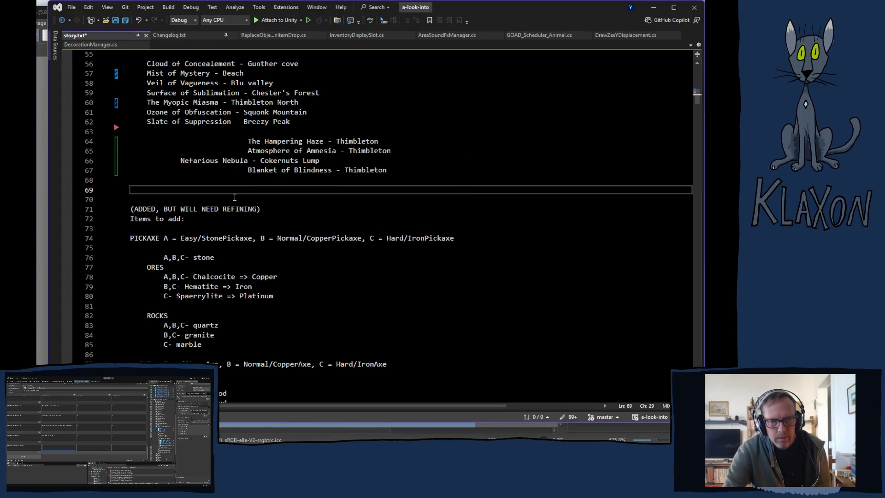
Step: Switch back to Unity's NPC-Dialogues-Chickens localization table
key("alt+Tab")
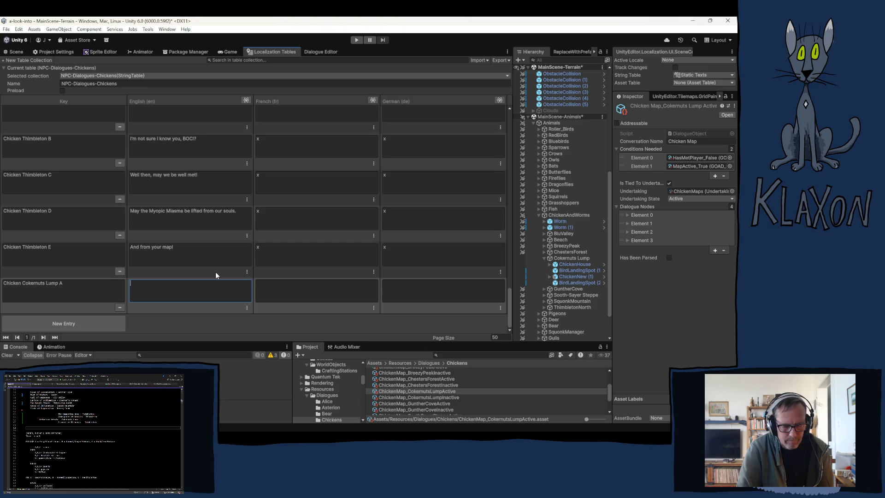
Step: Finish Lump A's English line "YOU'VE DARED!" and copy the Chicken Cokernuts Lump key prefix
type("YOU")
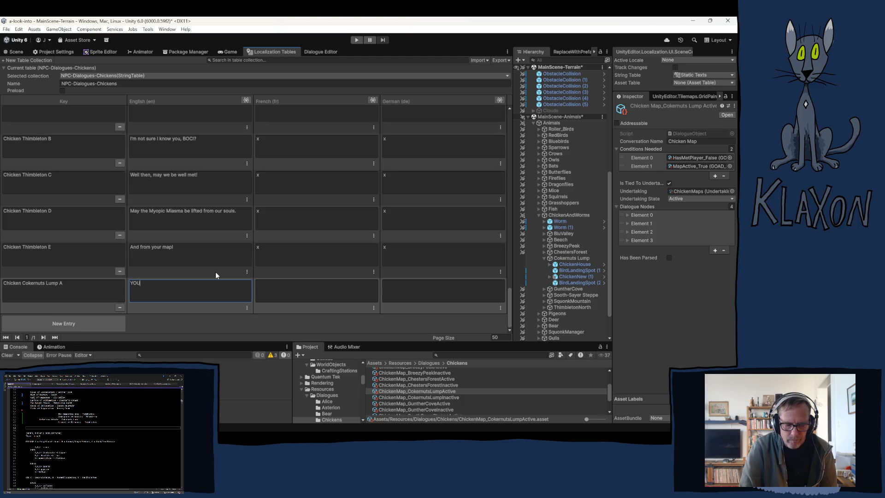
type("?VE")
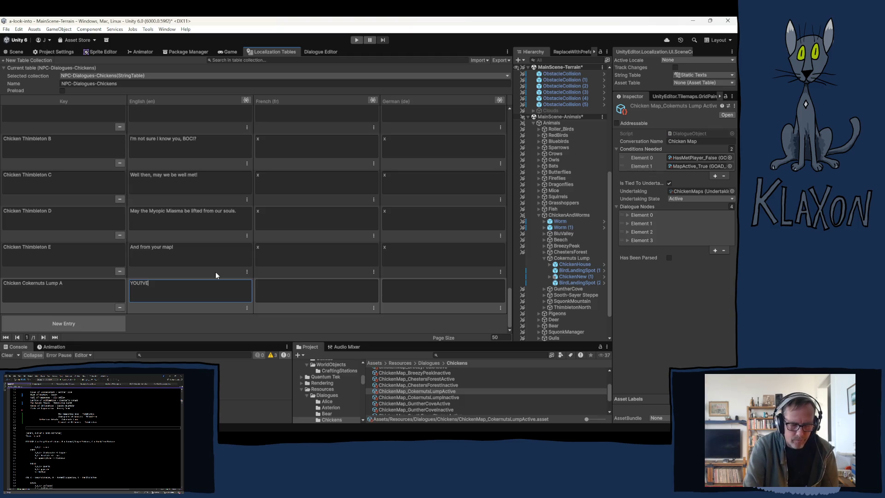
type(" DARED!")
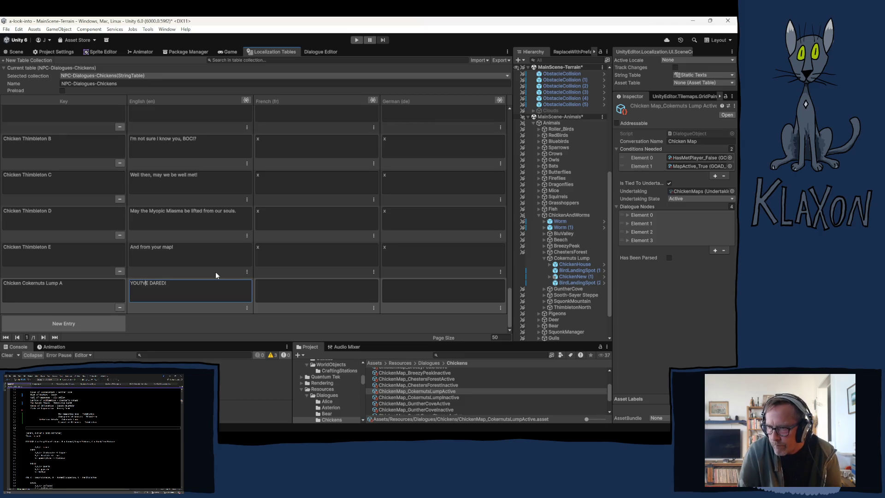
key("BackSpace")
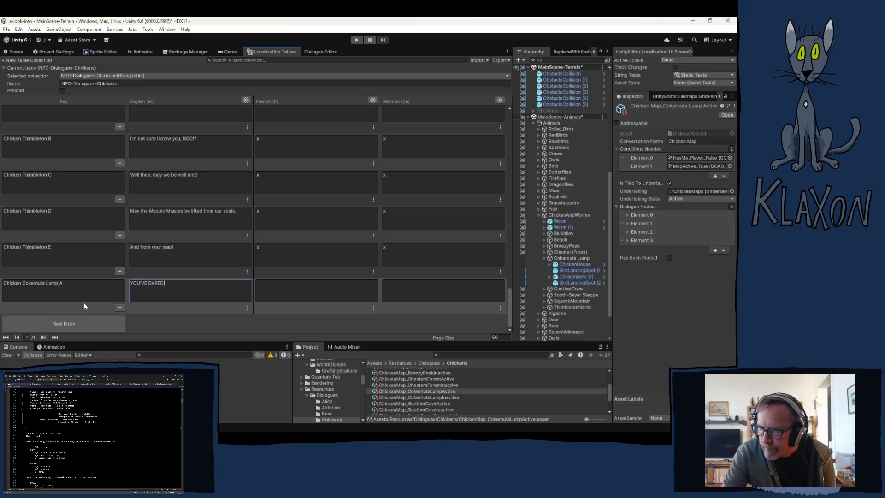
left_click(56, 285)
key("shift+Home")
key("ctrl+c")
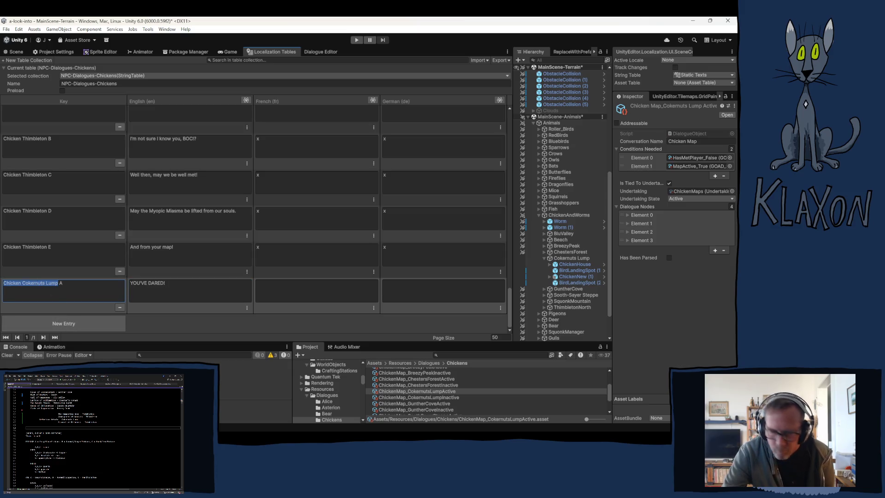
Step: Add a Chicken Cokernuts Lump B entry with the English line "…wait... You're not Cokernut."
left_click(92, 327)
left_click(64, 297)
key("ctrl+v")
type("B")
left_click(156, 293)
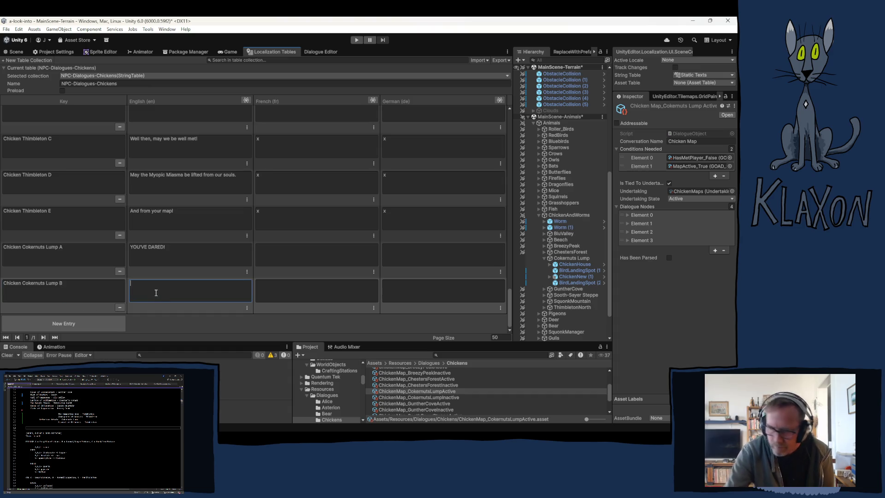
type("h, wait...")
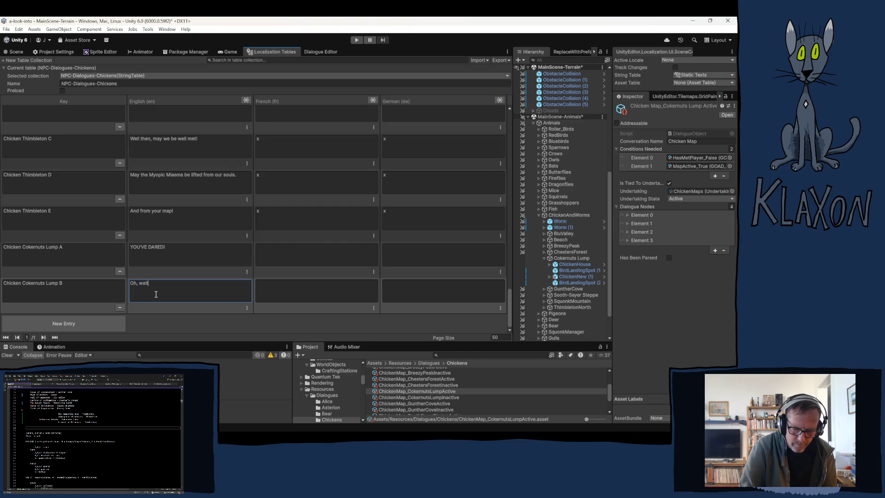
type(" Y")
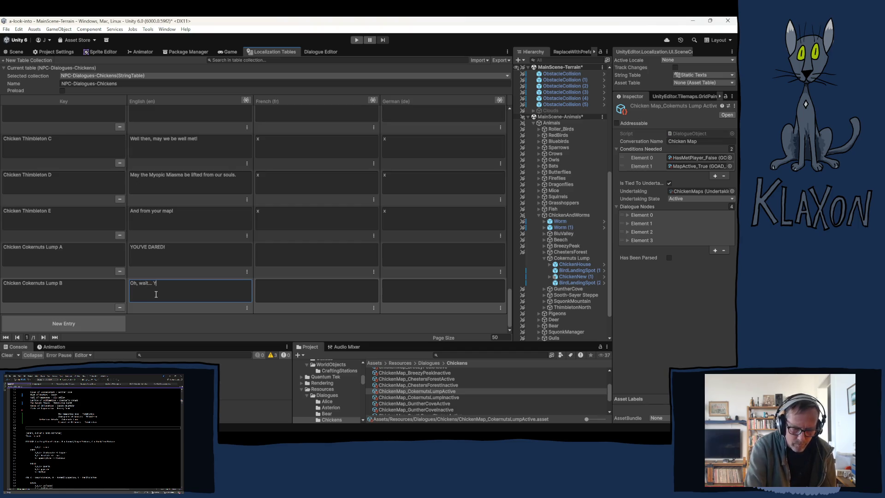
type("ou're not")
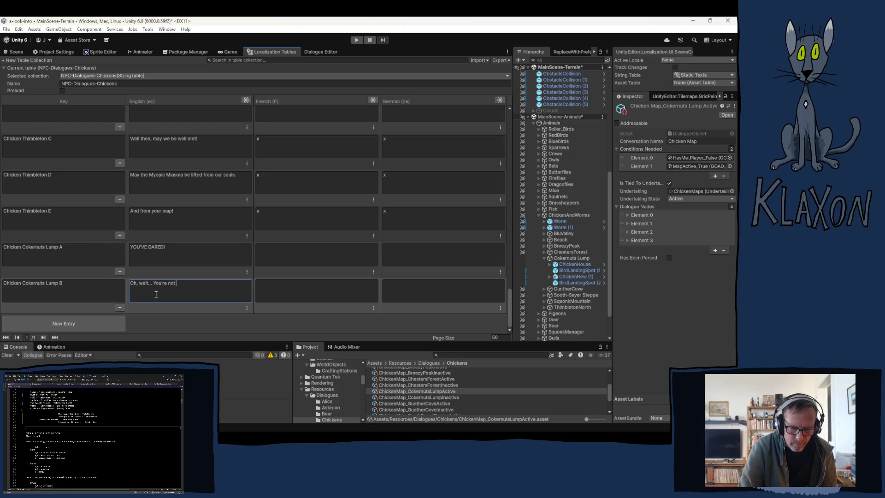
type(" Cokernut")
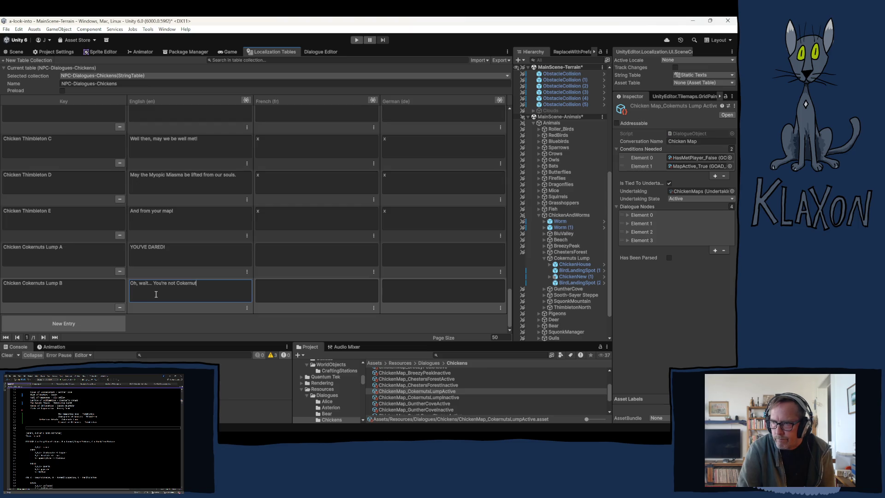
type(".")
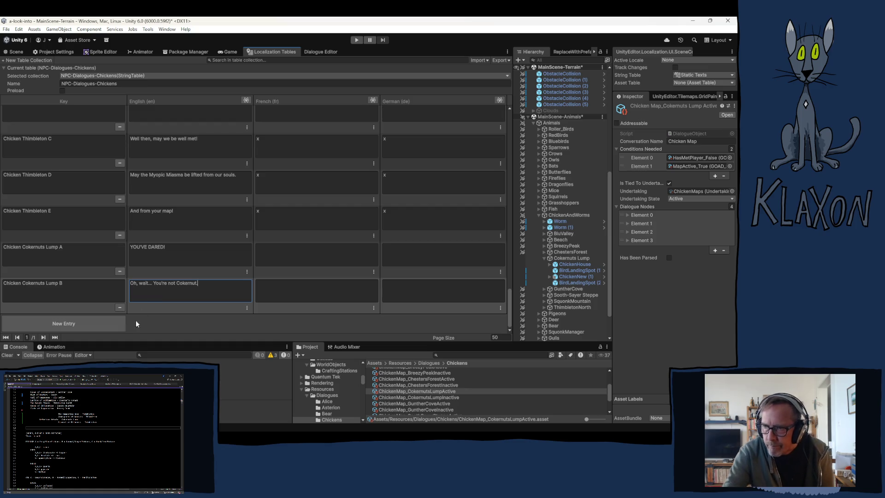
Step: Add a Chicken Cokernuts Lump C entry and type its English dialogue line
left_click(83, 323)
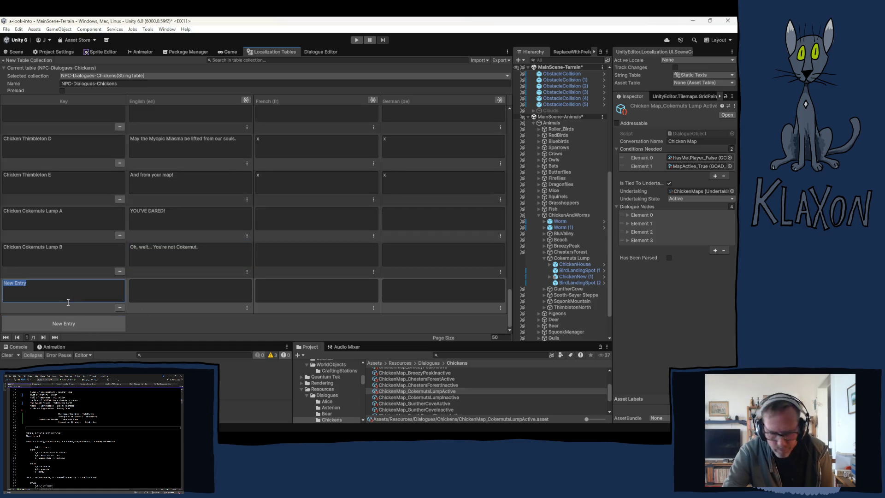
key("ctrl+v")
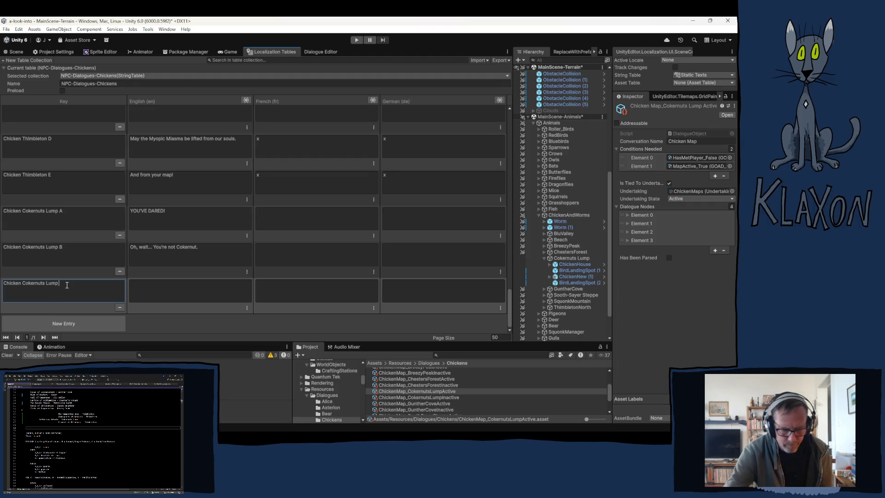
type("C")
left_click(178, 289)
type("S")
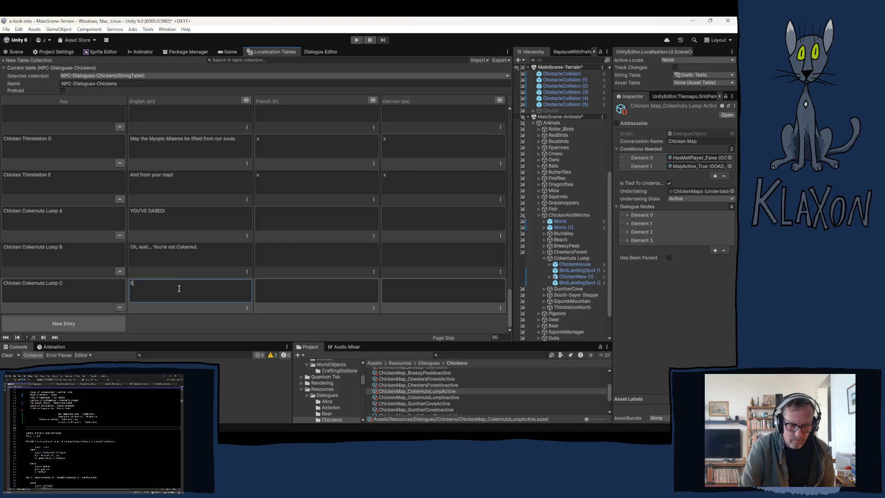
type("heesh")
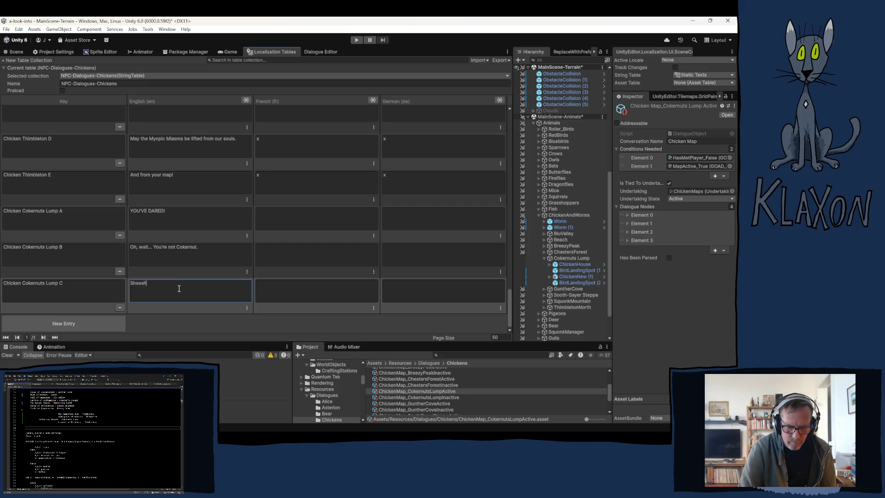
type(", wa")
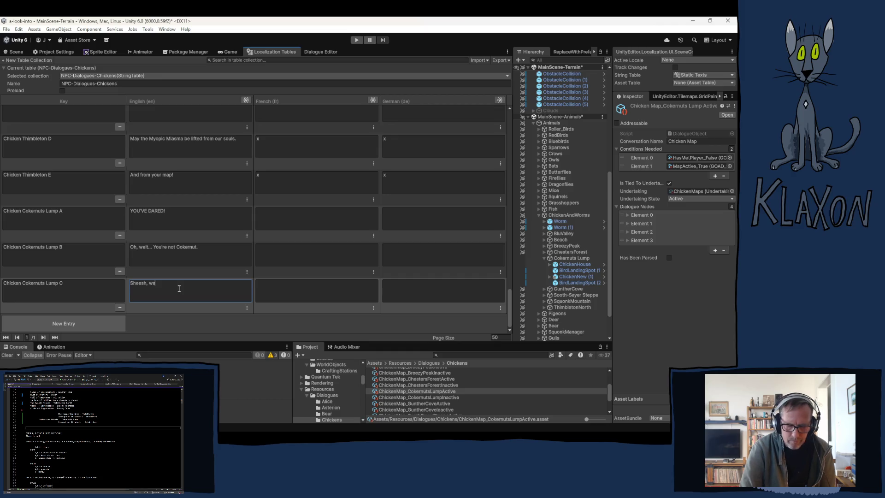
type("ht a")
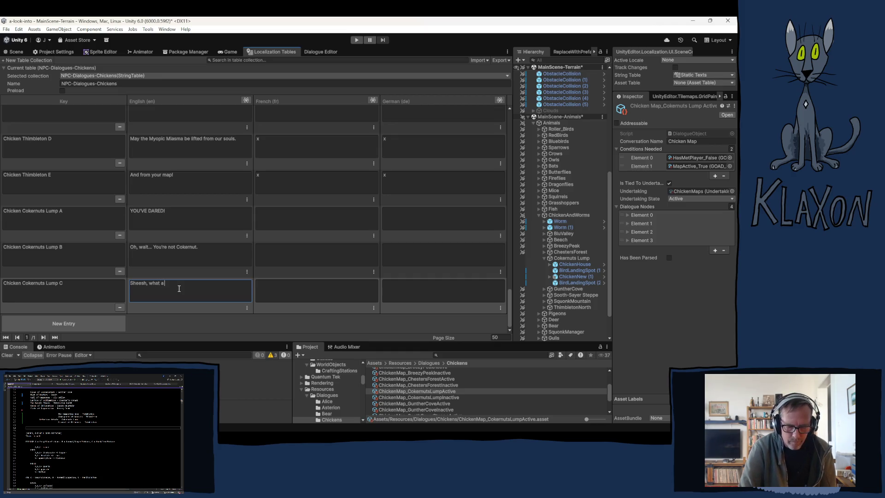
type(" pa")
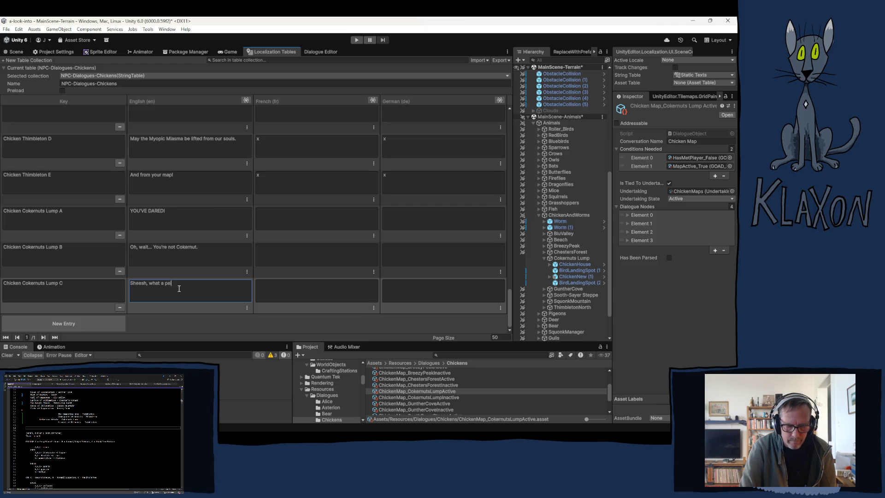
type("in in")
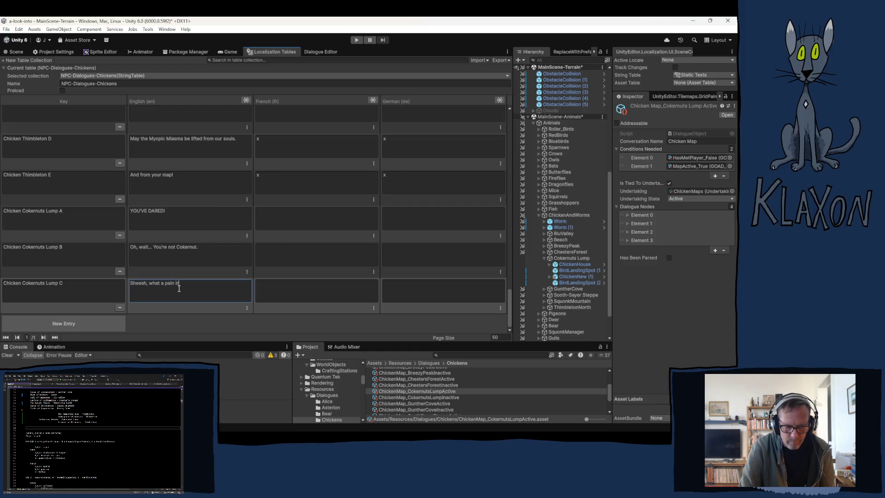
type(" the fe")
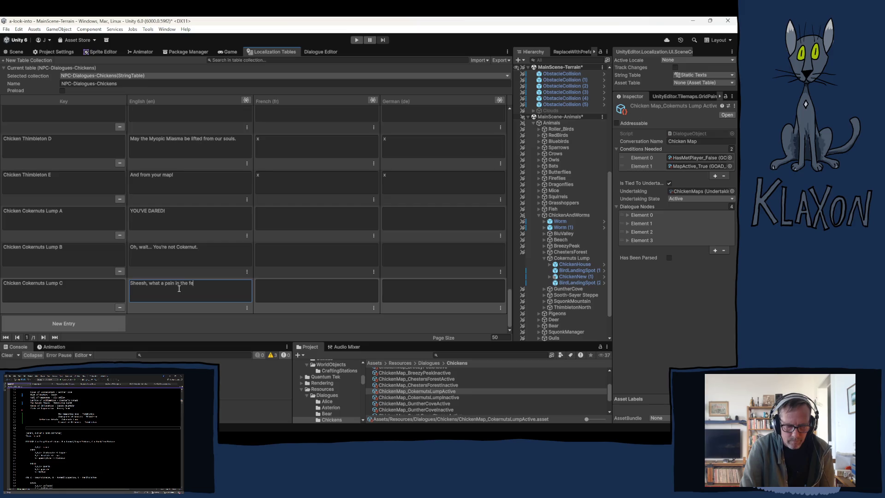
type("hers that")
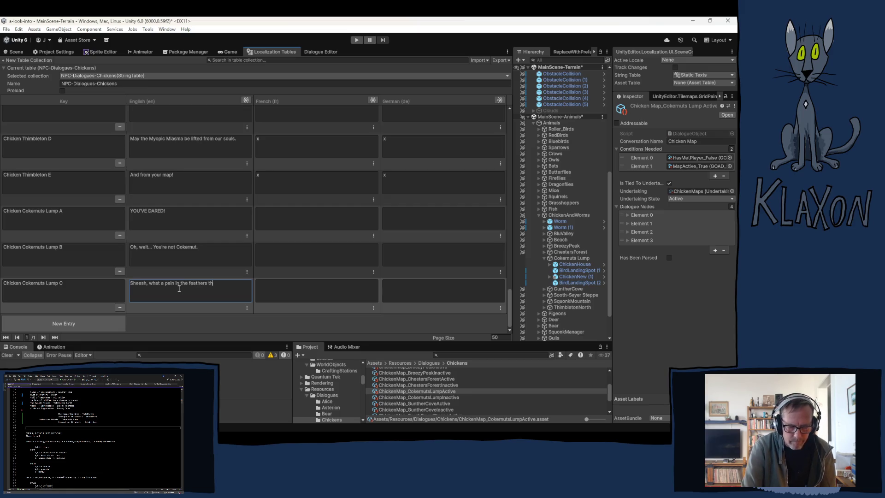
type(" g")
type("y is,")
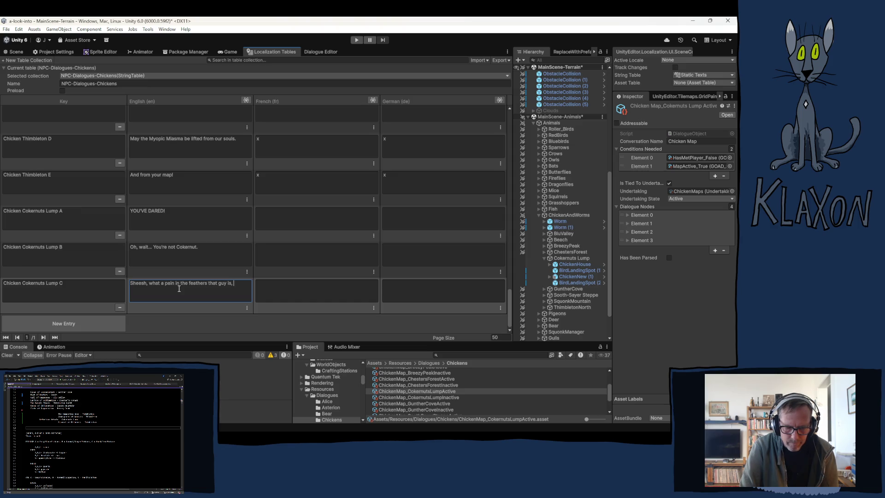
type("r")
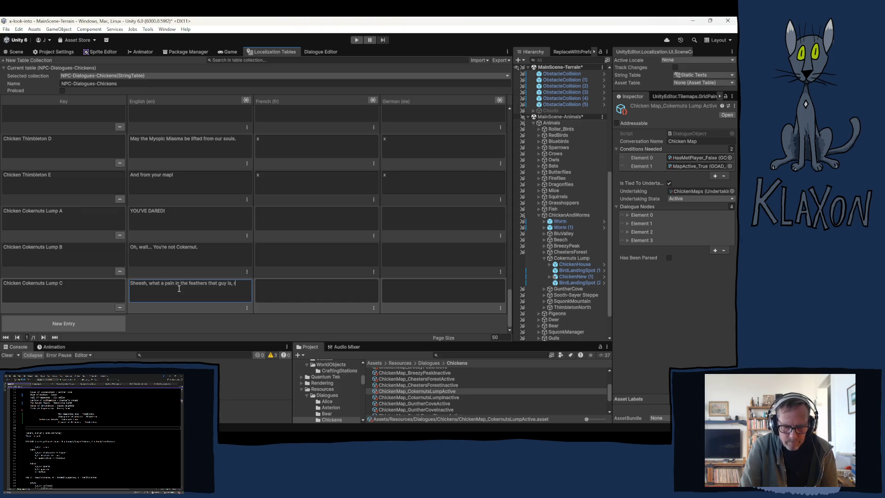
key("BackSpace")
type("bo")
type("o")
type("k")
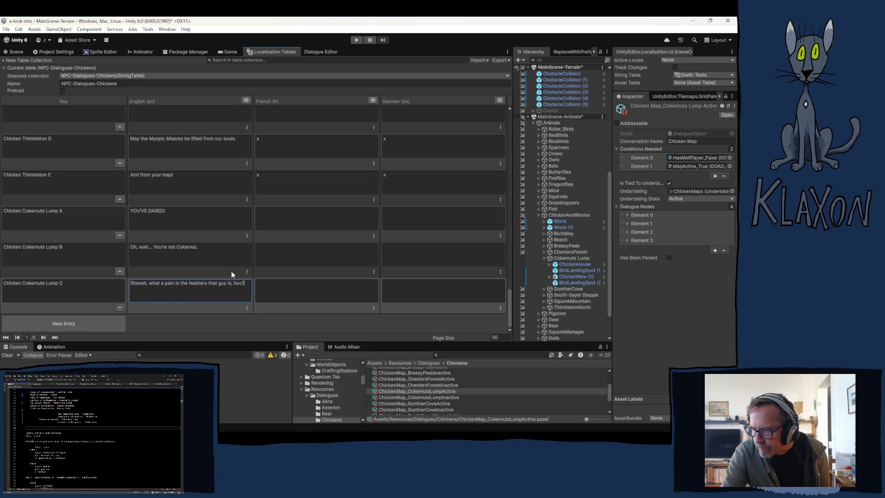
left_click(82, 325)
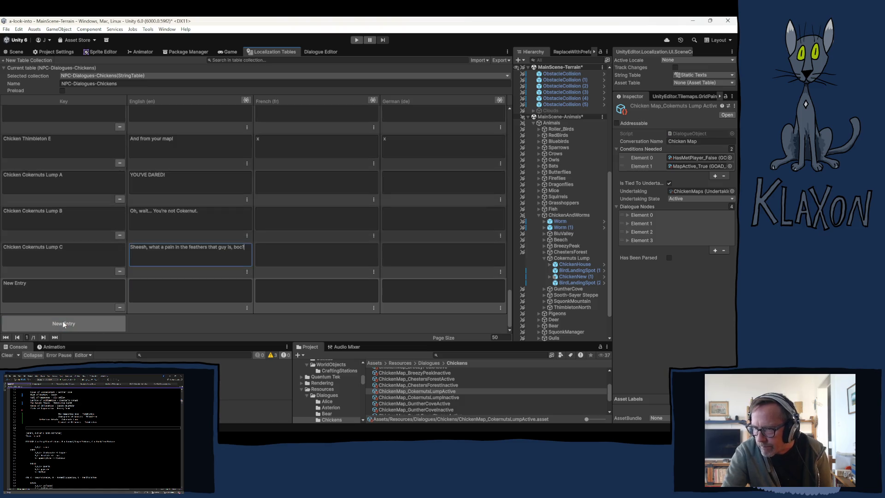
Step: Key the fourth row Chicken Cokernuts Lump D and start its English line "Well, considering you're someone else, I'll dissipate"
left_click(54, 287)
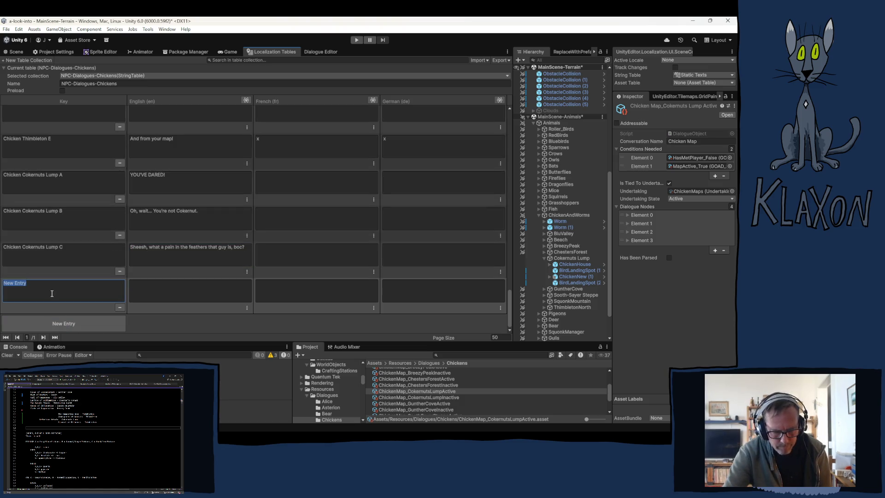
type("Chicken Cokernuts Lump")
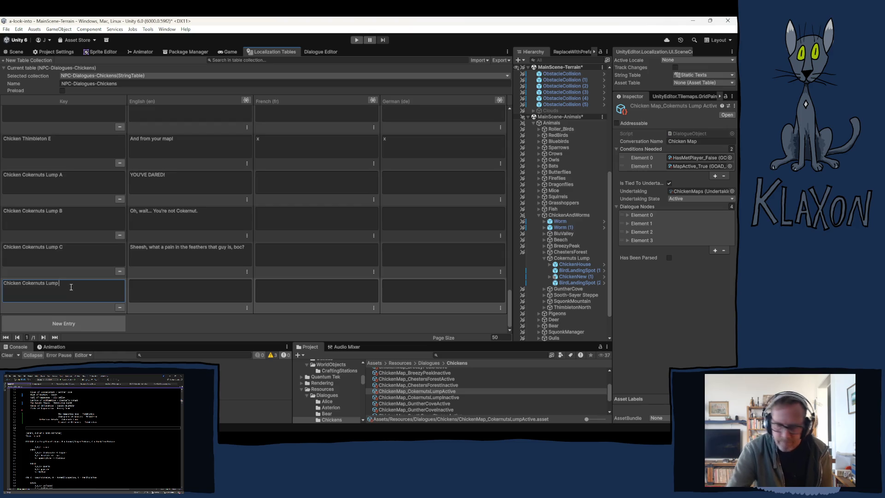
type(" D")
left_click(153, 285)
type("We")
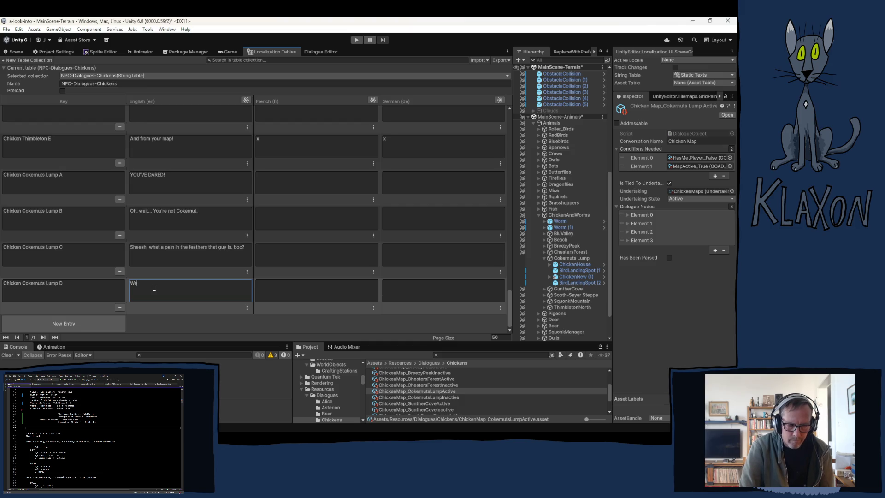
type("ll, cons")
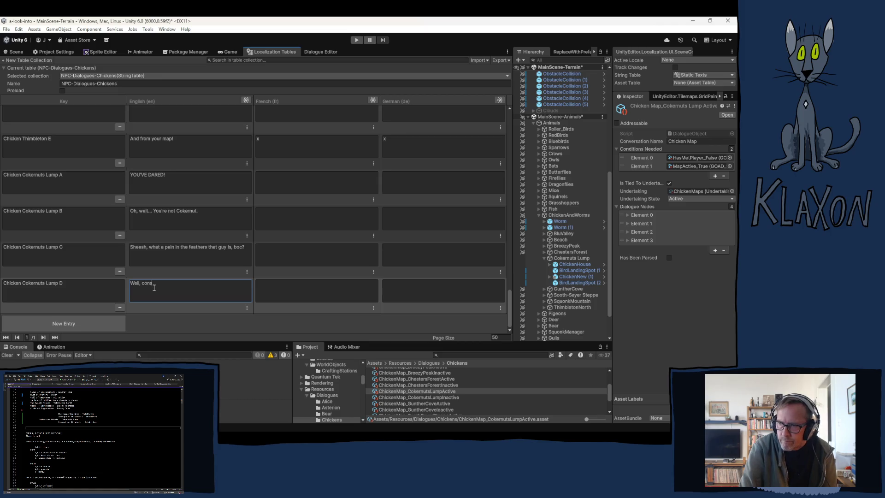
type("ider")
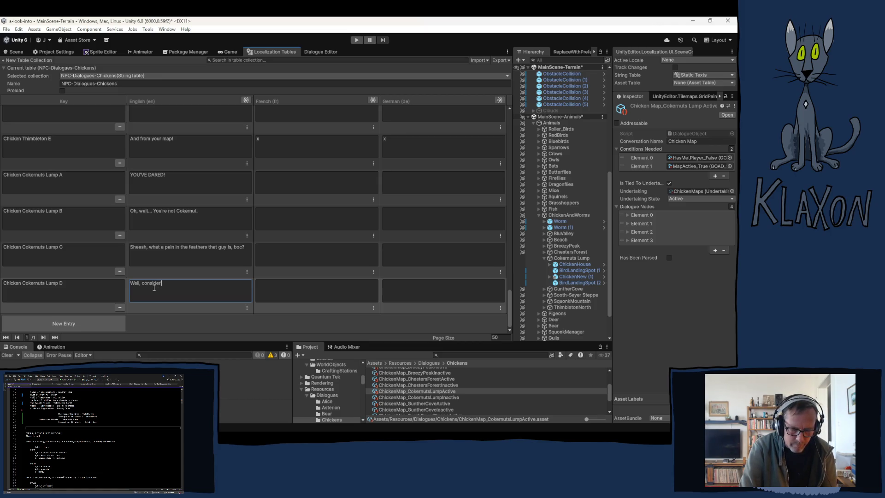
type("ing you")
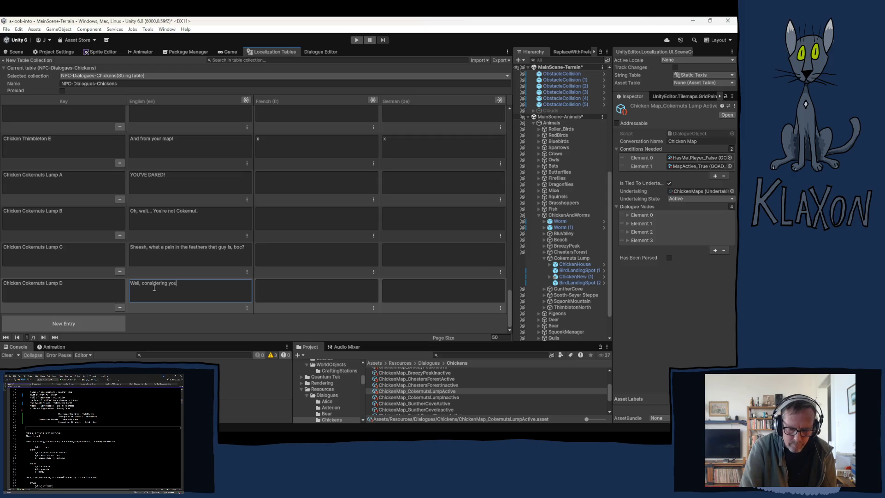
type("'re someone e")
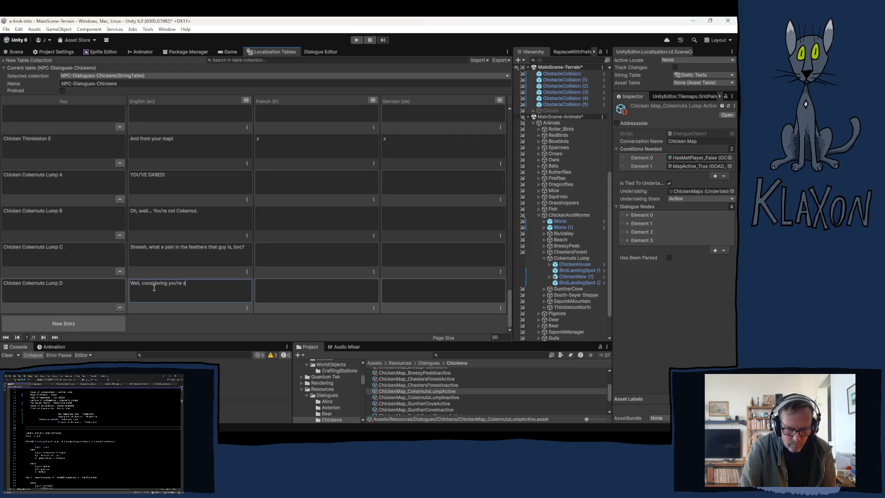
type("lse")
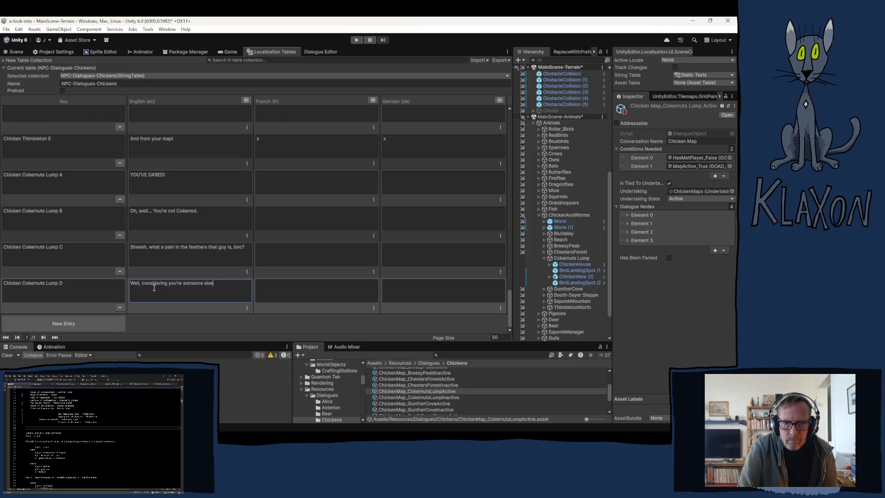
type(",")
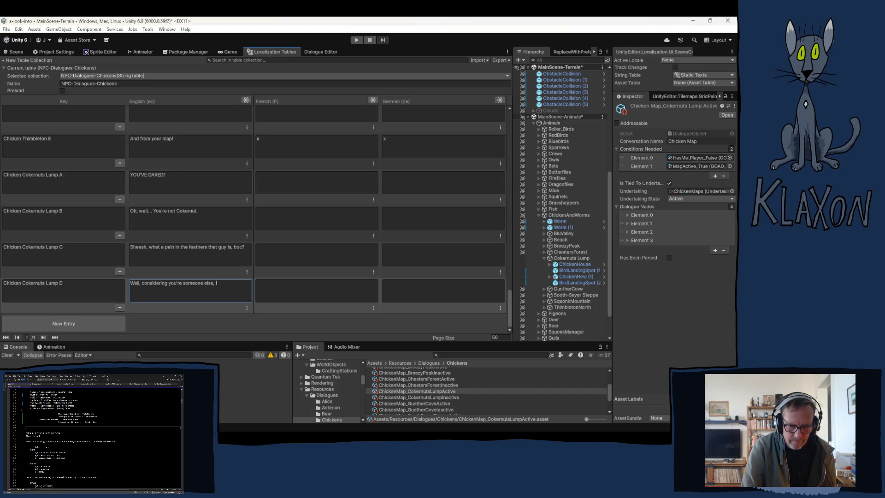
type("ll d")
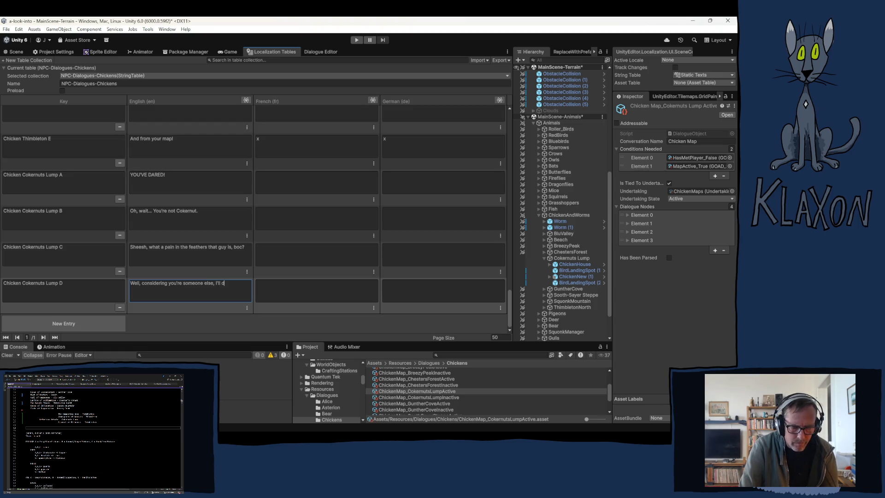
type("iss")
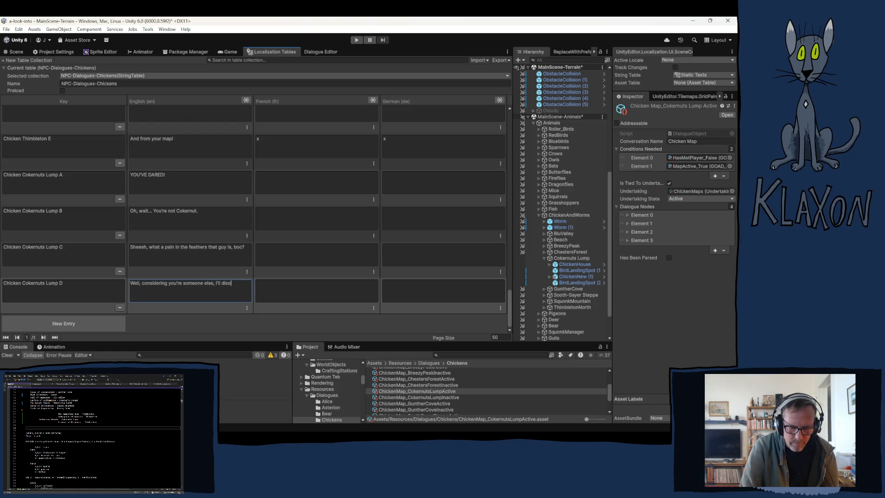
type("ipate")
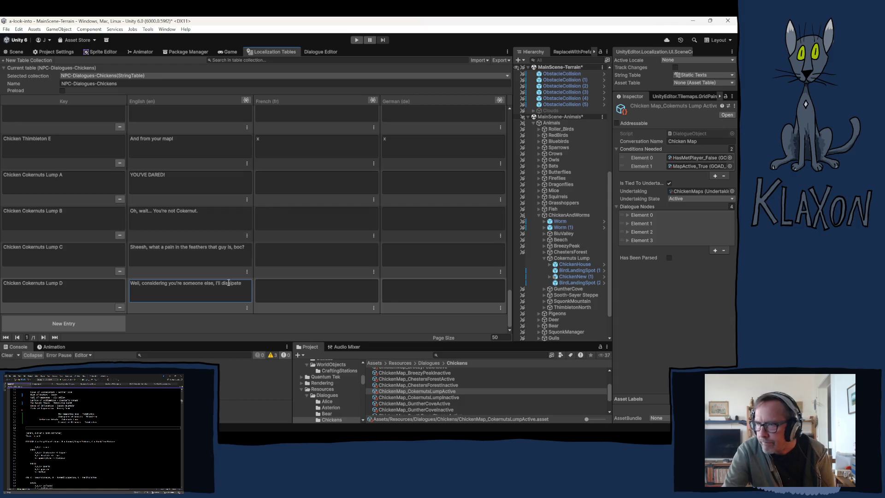
Step: Continue Lump D's English line with "that Nefa…", heading toward Nefarious Nebula
left_click(246, 285)
left_click(247, 283)
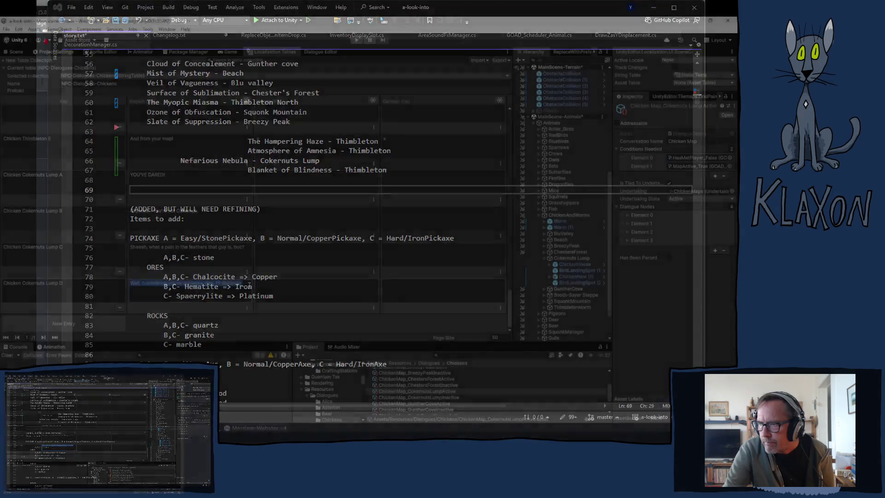
type("that Ne")
type("fra")
Step: Finish Lump D's English line so it ends '…dissipate that Nefarious Nebula upon your map.'
key("BackSpace")
key("BackSpace")
type("ar")
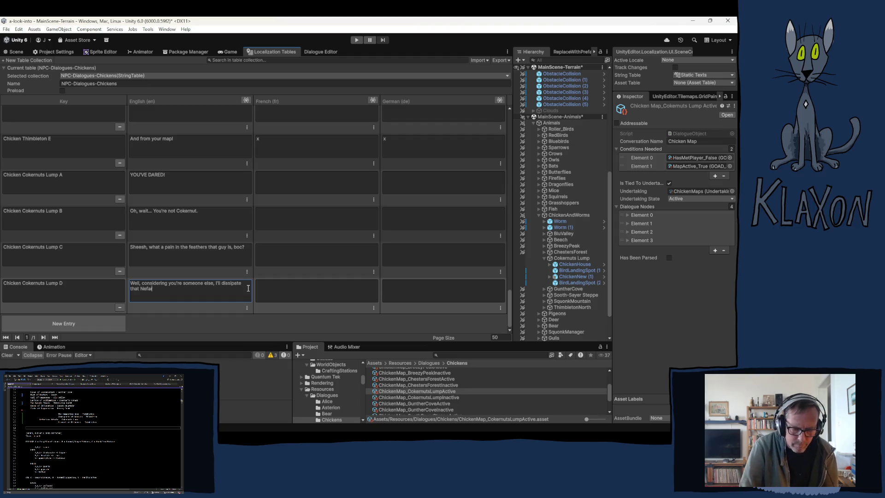
type("ious Ne")
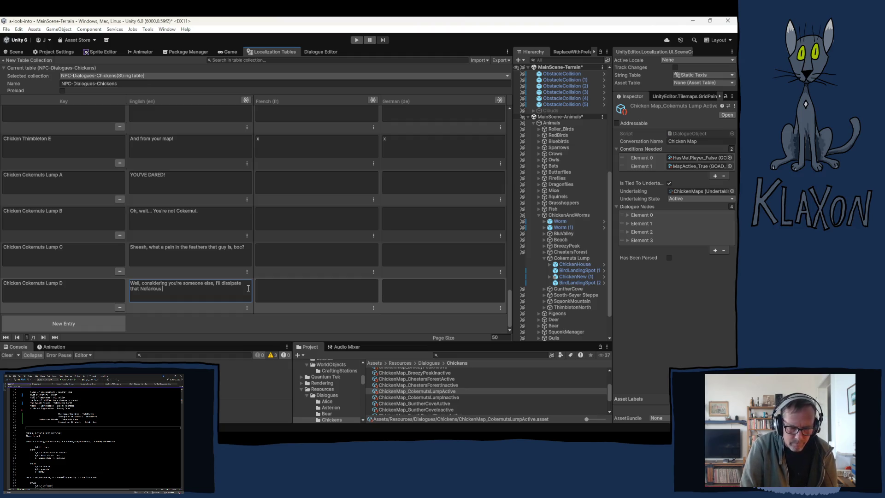
type("bluae")
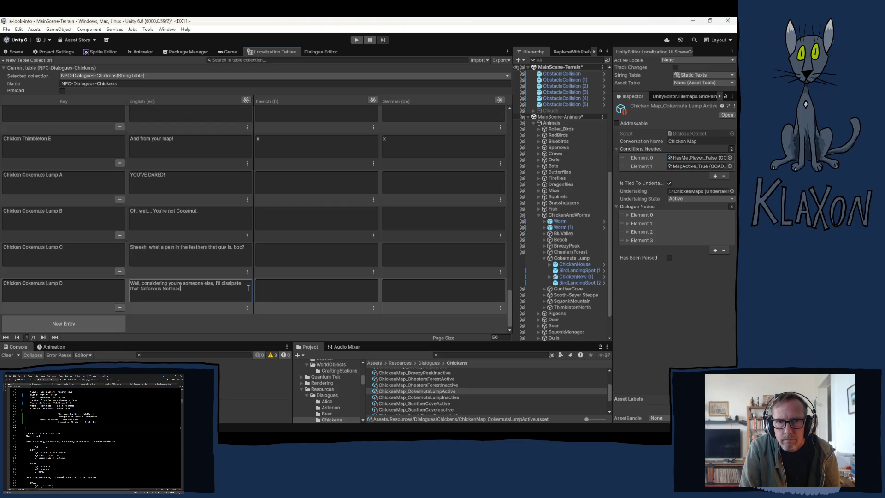
key("BackSpace")
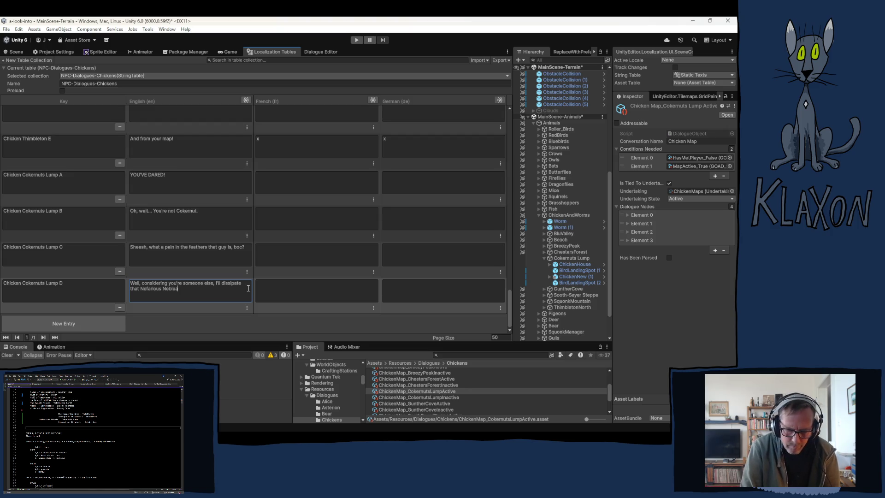
type("s upon your map")
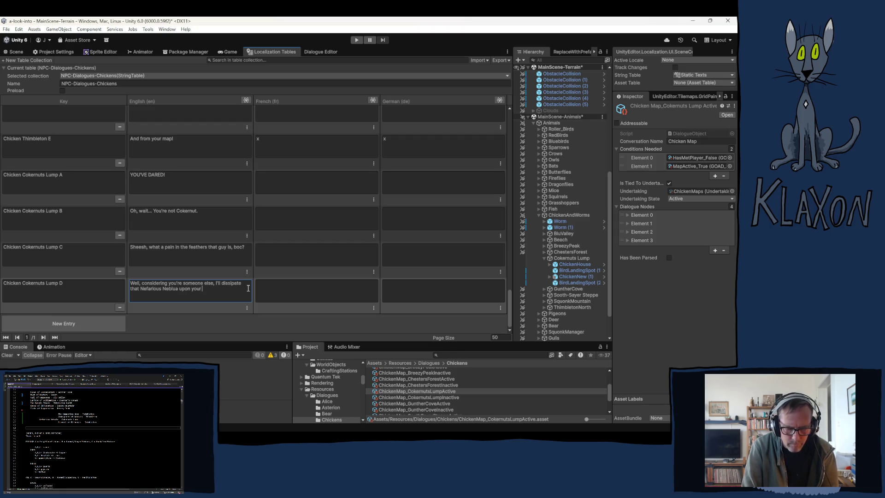
type(".")
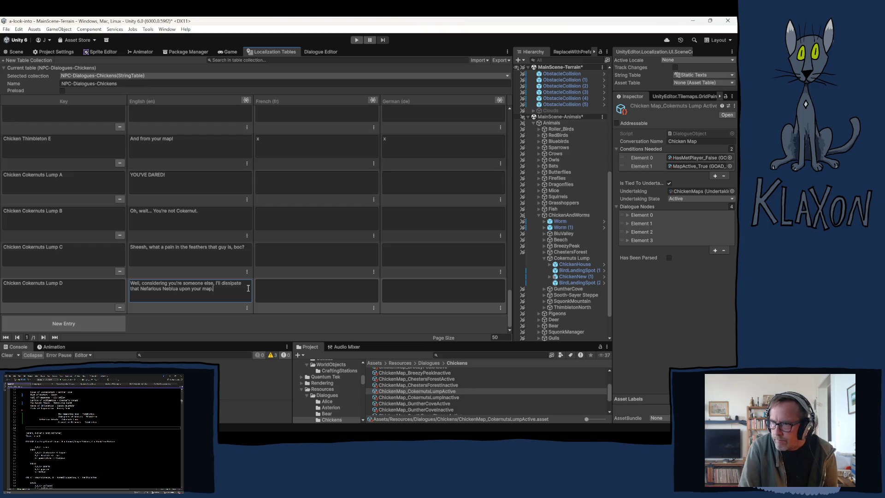
Step: Add a new table entry keyed 'Chicken Cokernuts Lump E' and select its English cell
left_click(70, 328)
left_click(58, 297)
type("Chicken Cokernuts Lump")
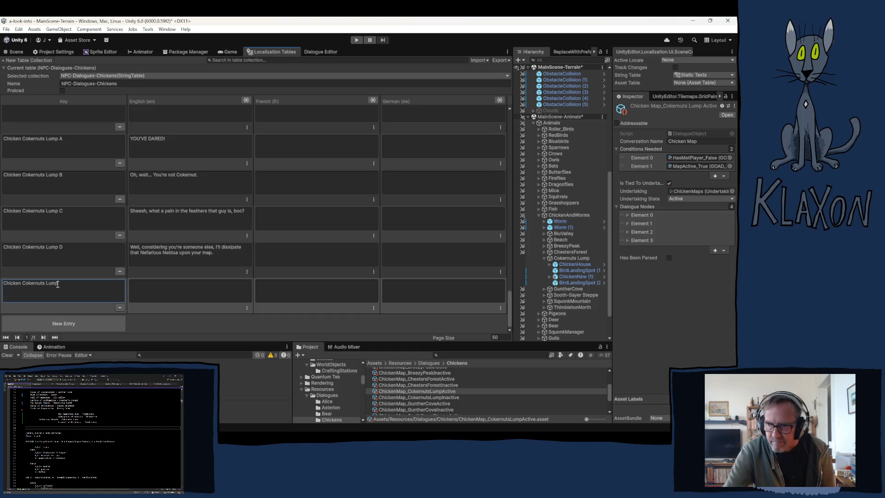
type(" E")
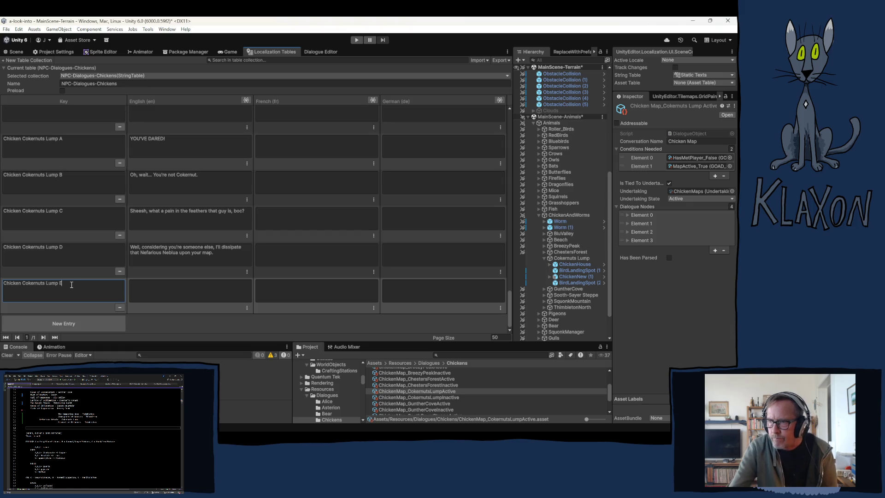
left_click(156, 285)
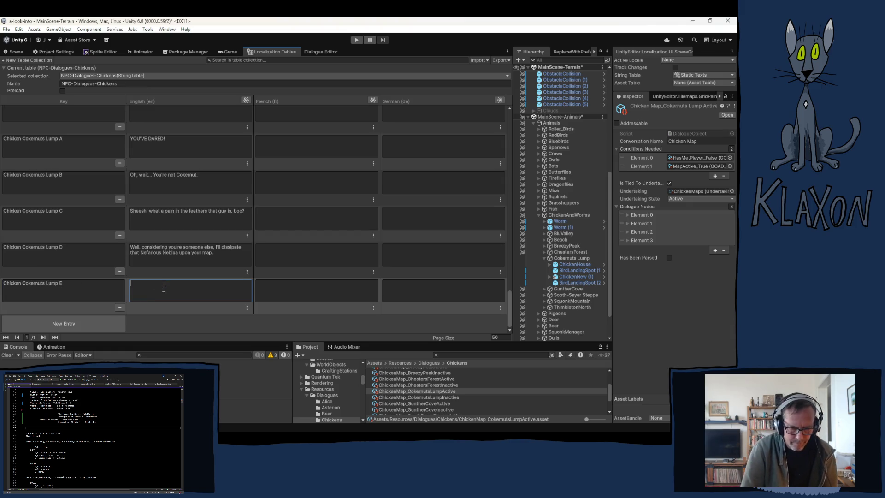
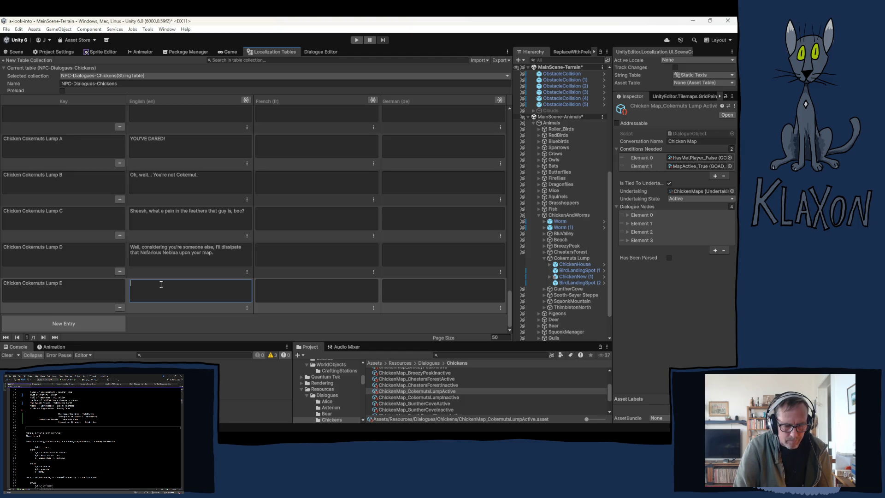
Step: Enter 'And remember my mercy' as Lump E's English line, then begin replacing it
type("A")
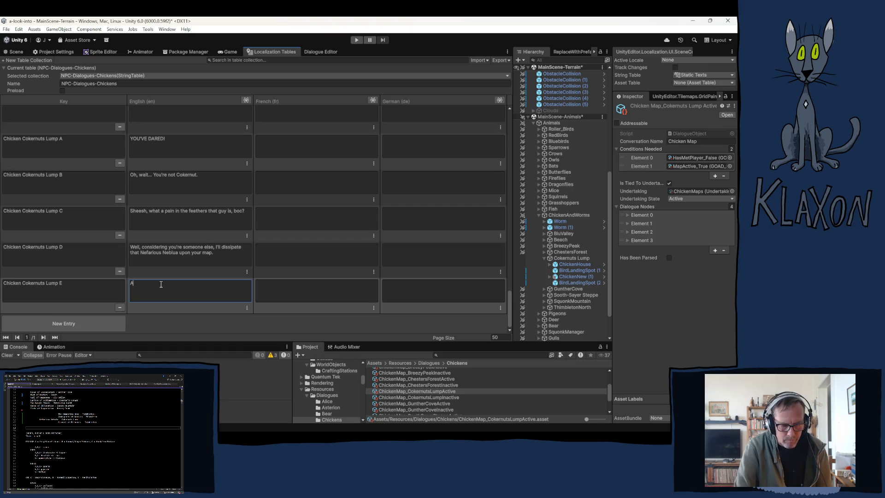
type("nd ")
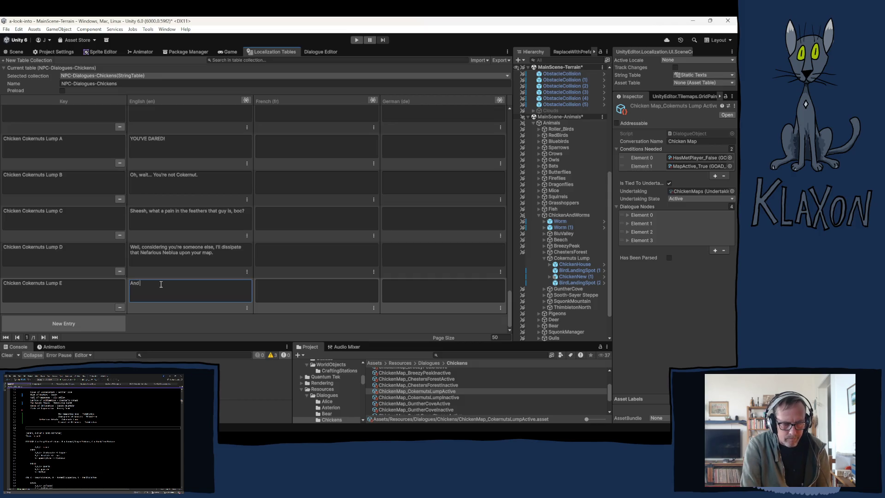
type("remember")
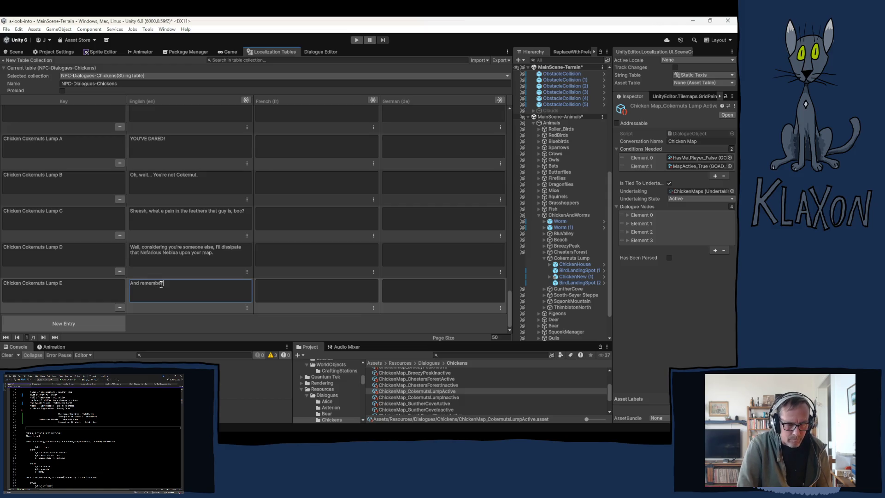
type(" my merc")
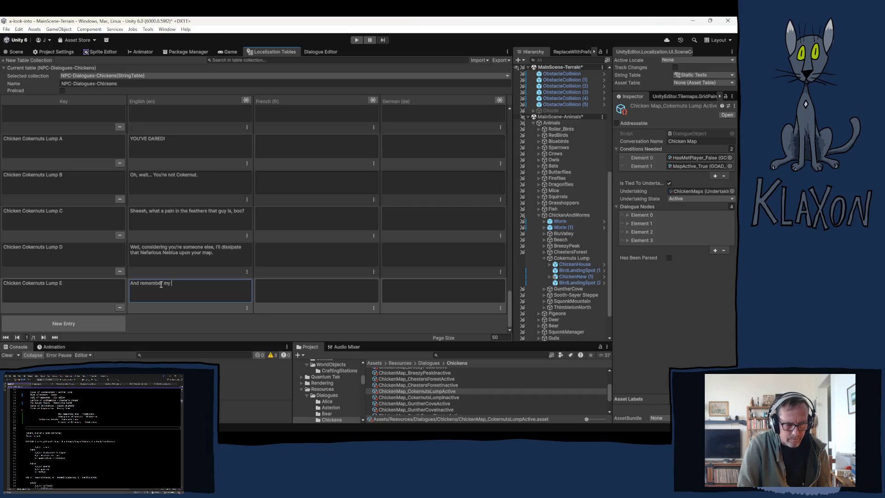
type("y!")
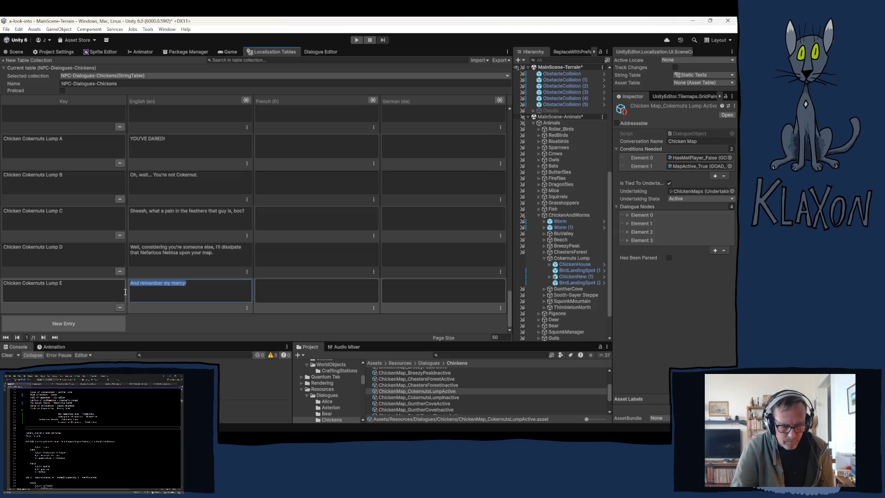
key("BackSpace")
Step: Retype Lump E's English line in capitals as 'AND RECOGNIZE MY MERCY! BOC!', correcting typos
type("AND REC")
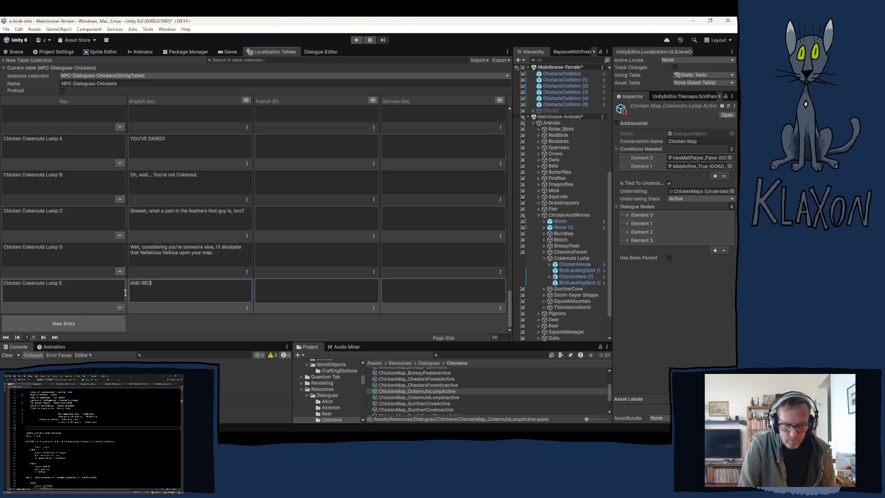
type("OGNIZE MY")
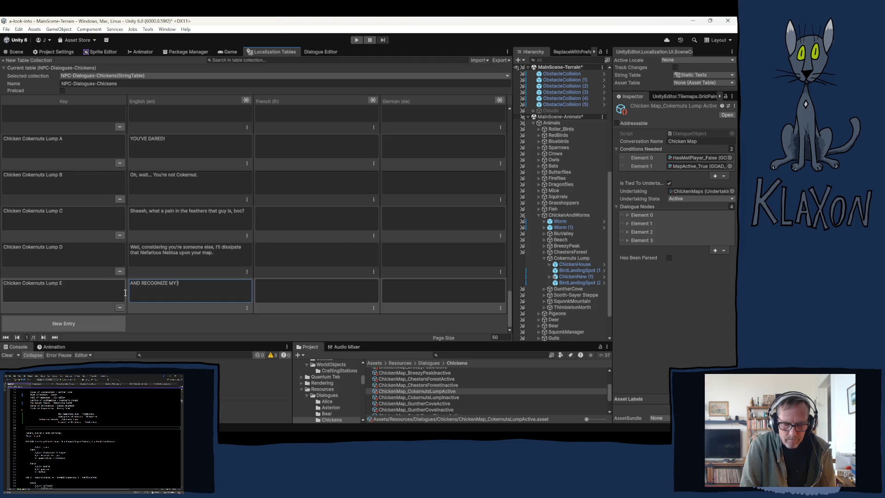
key("BackSpace")
key("BackSpace")
key("BackSpace")
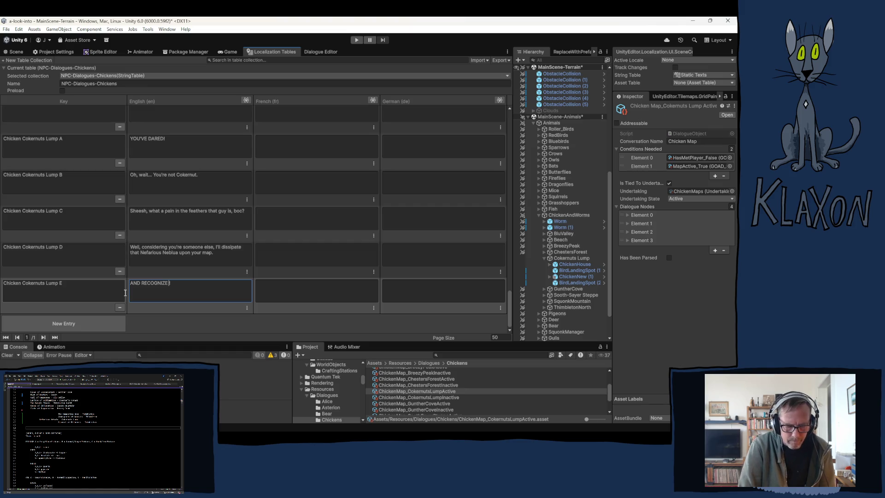
type("MY MERY")
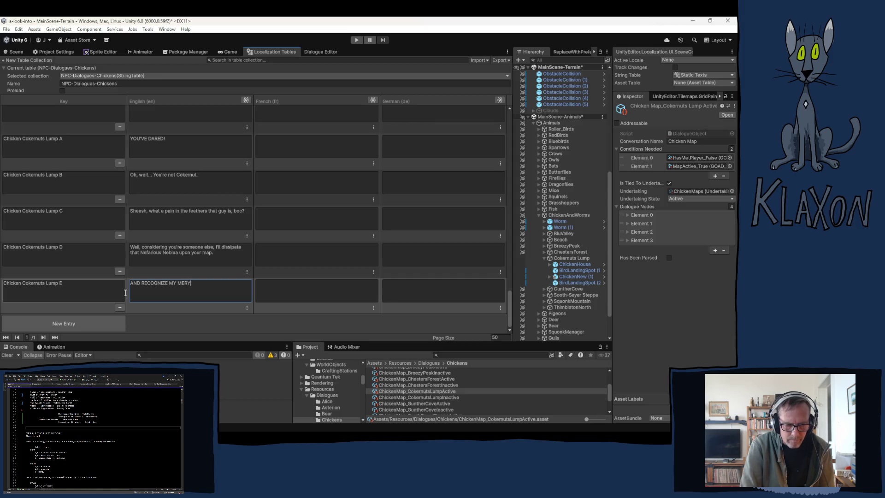
key("BackSpace")
type("CY!")
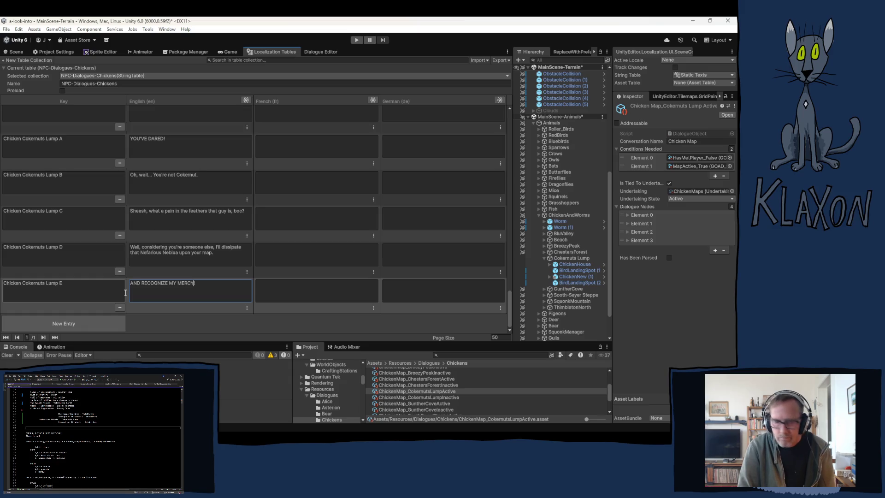
type("! ")
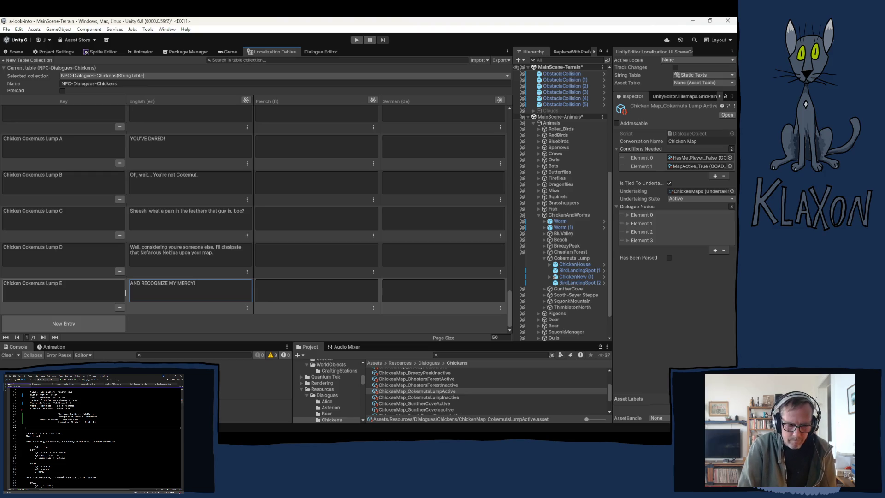
type("bOC")
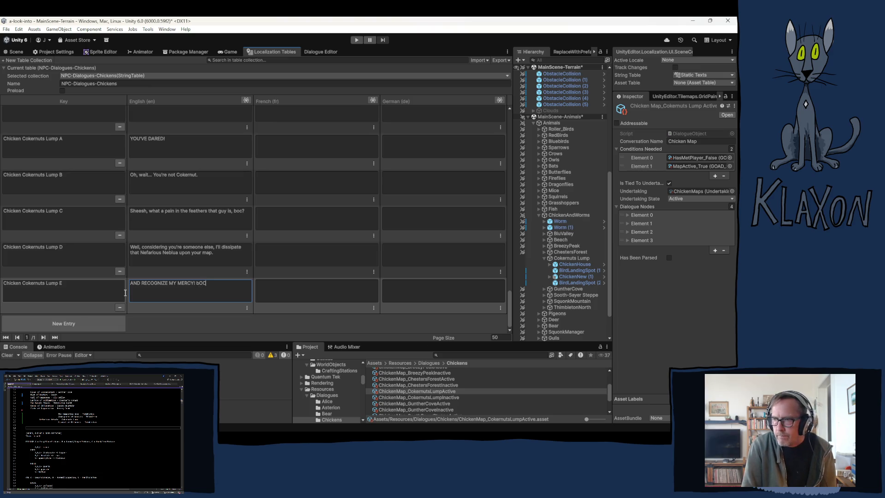
key("BackSpace")
key("BackSpace")
key("BackSpace")
type("BOC")
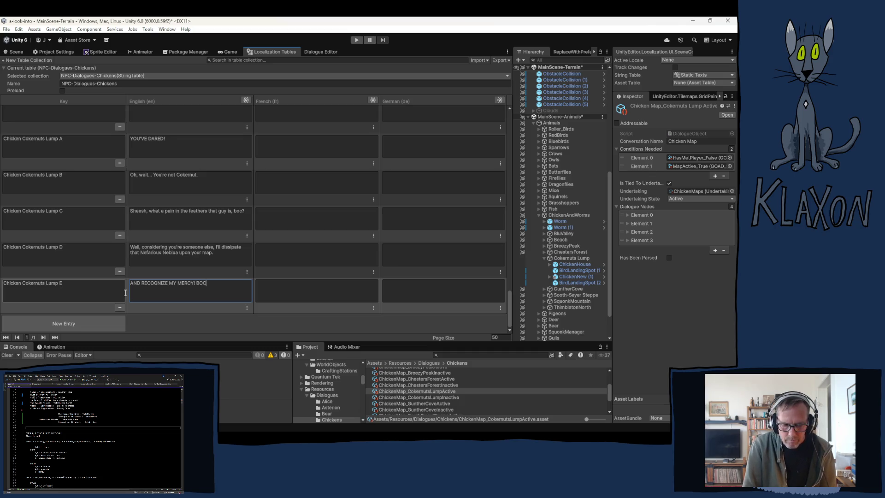
type("''")
key("BackSpace")
key("BackSpace")
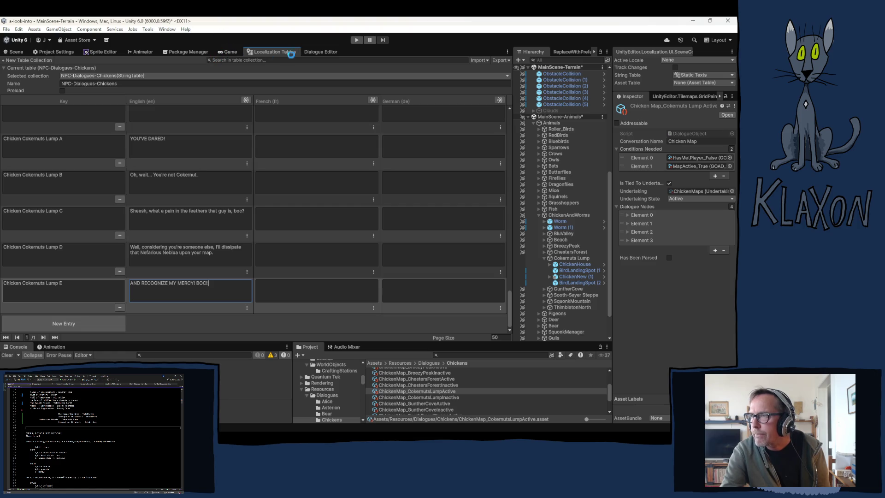
Step: Save the table, open ChickenMap_CokernutsLumpActive, and check the Lump A key name in the table
key("ctrl+s")
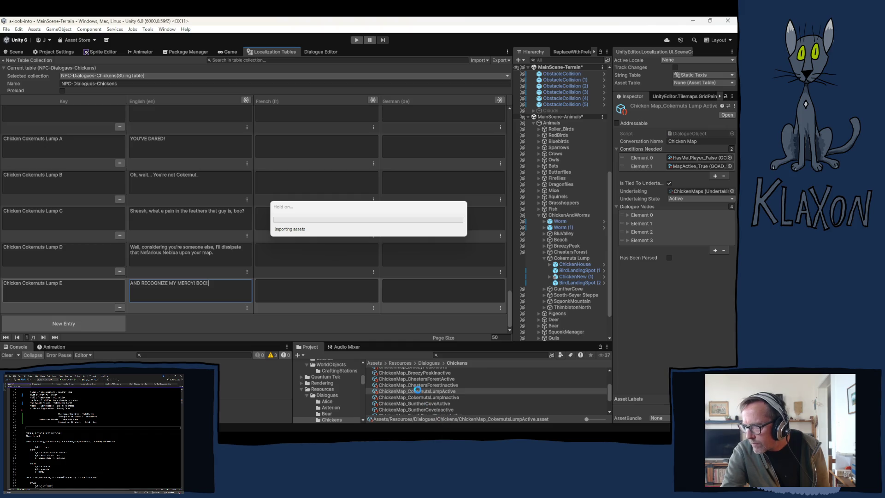
double_click(418, 391)
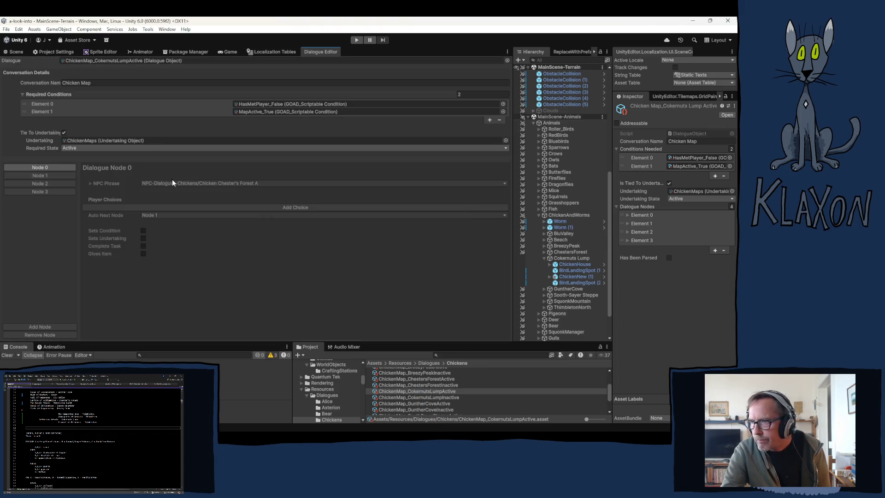
left_click(272, 52)
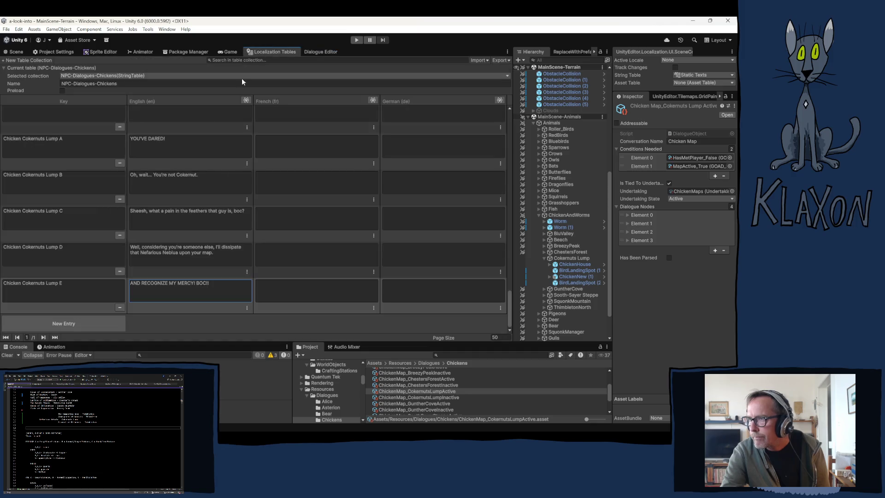
scroll(55, 173, "up", 1)
left_click(59, 167)
left_click_drag(59, 166, 4, 168)
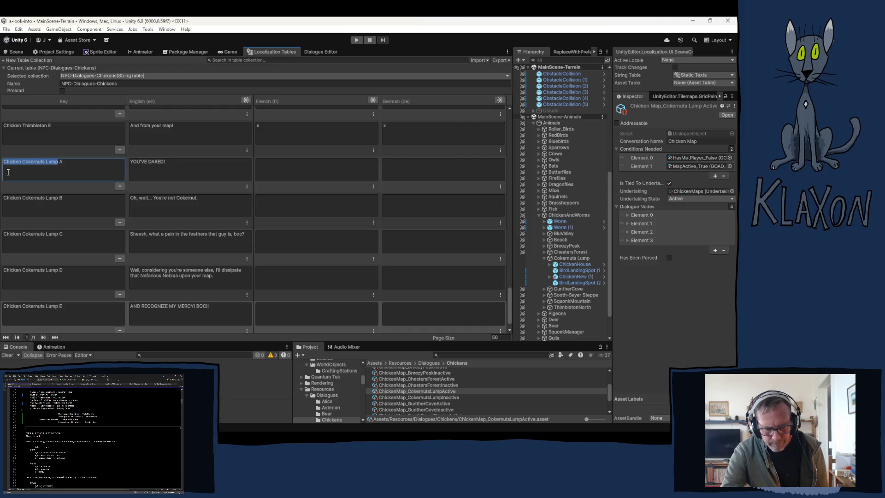
Step: Back in the Dialogue Editor, review the settings of Nodes 1, 2 and 3
left_click(312, 52)
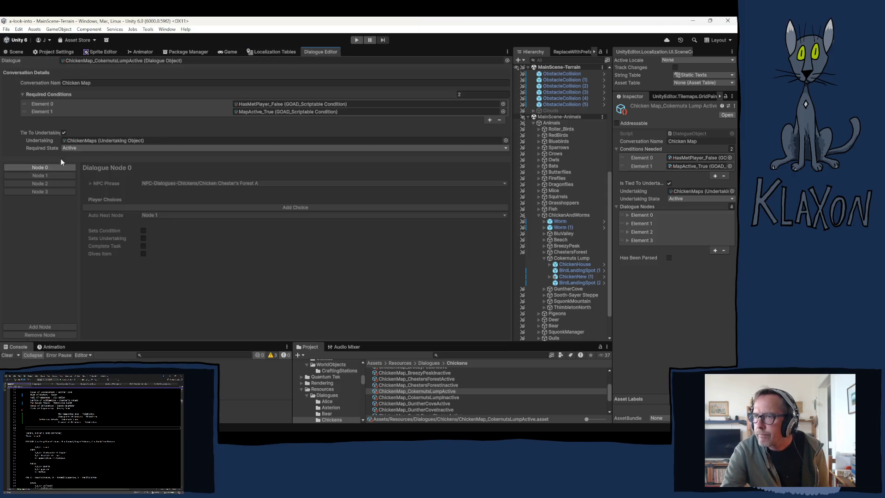
left_click(149, 183)
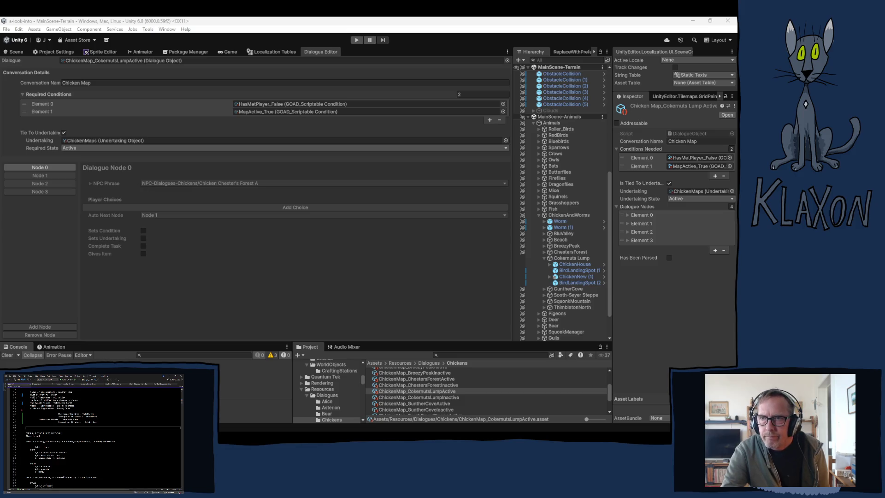
left_click(40, 176)
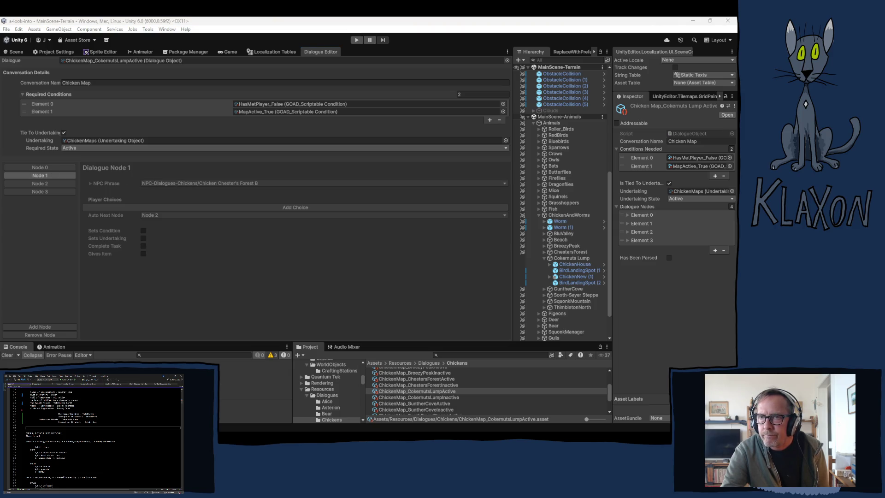
left_click(60, 183)
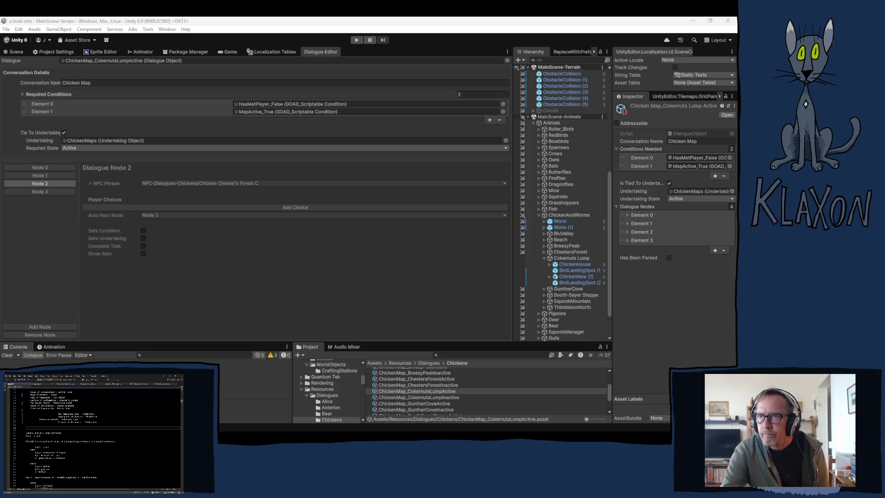
left_click(59, 191)
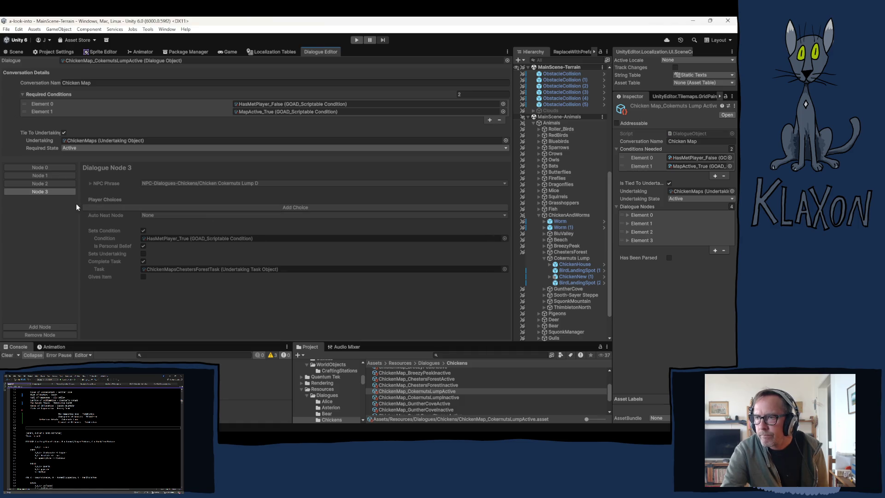
Step: Add Node 4 with Sets Condition and Complete Task enabled, and give it the HasMetPlayer_True condition
left_click(44, 326)
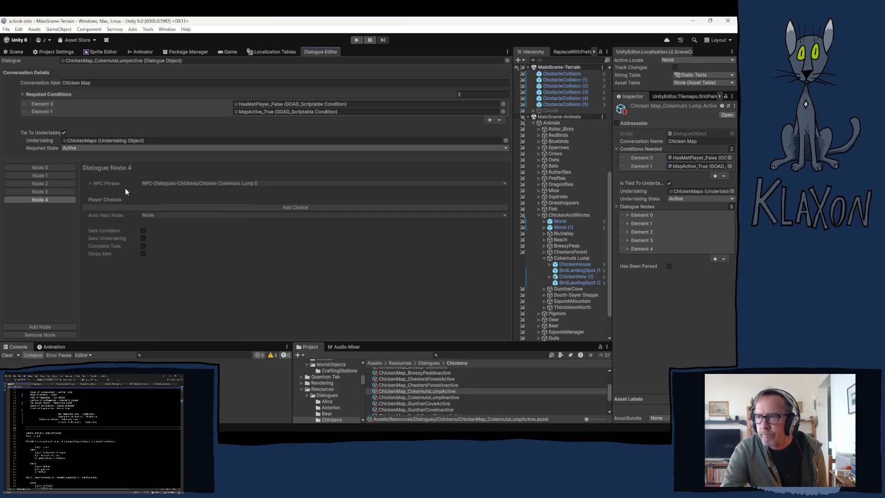
left_click(143, 231)
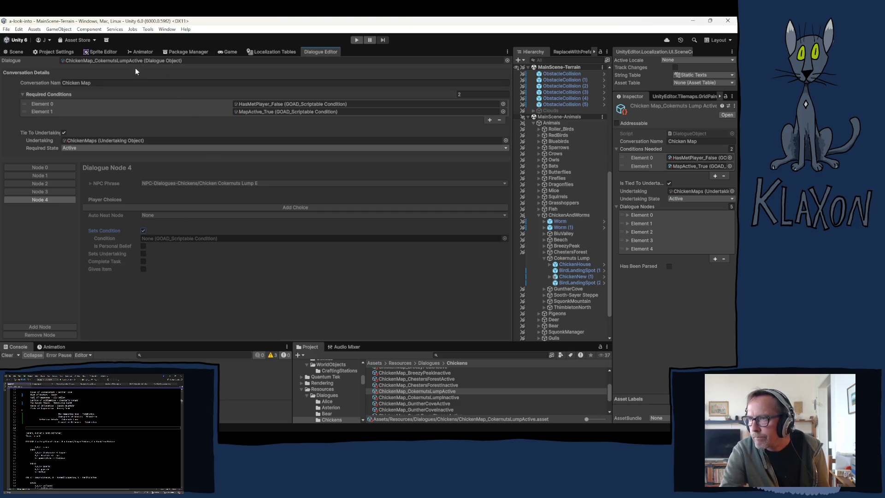
left_click(144, 261)
left_click(40, 190)
left_click(164, 238)
left_click(40, 199)
left_click(387, 392)
mouse_move(388, 392)
left_mouse_down()
mouse_move(194, 245)
mouse_move(170, 240)
left_mouse_up()
Step: Assign ChickenMapsCokernutsLumpTask as Node 4's task, checking it against Node 3's task
left_click(65, 192)
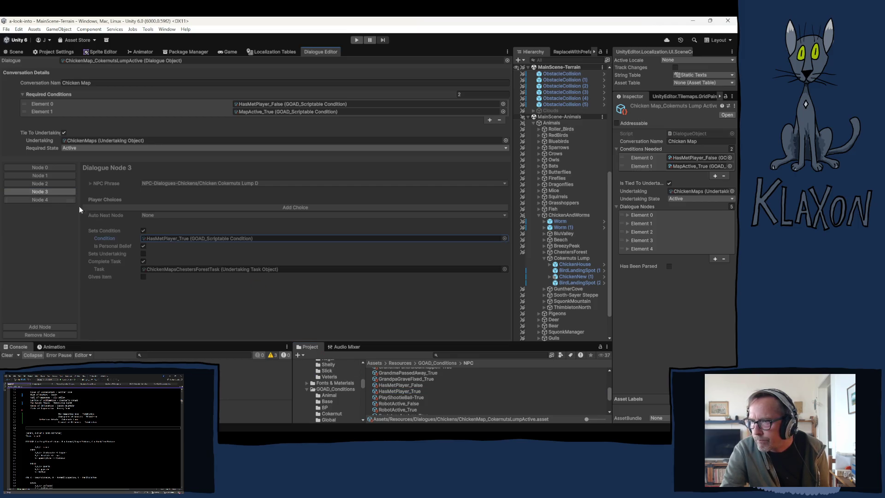
left_click(157, 267)
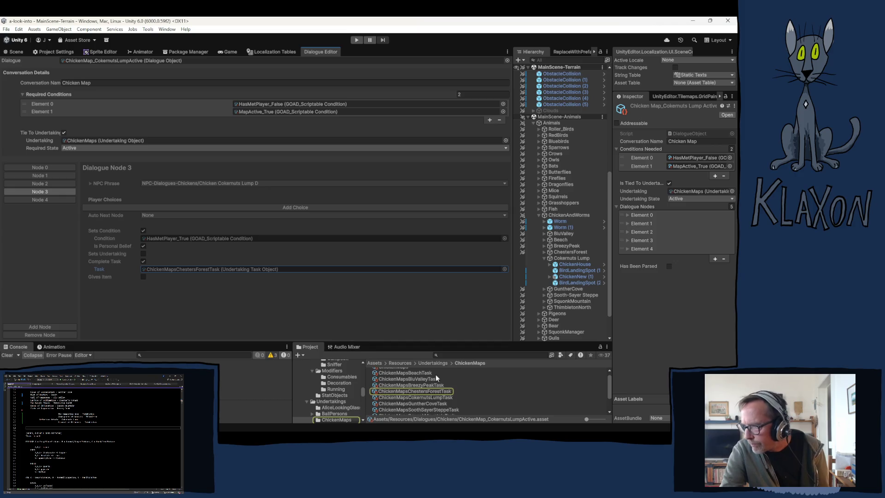
mouse_move(419, 394)
left_mouse_down()
mouse_move(215, 298)
mouse_move(177, 269)
left_mouse_up()
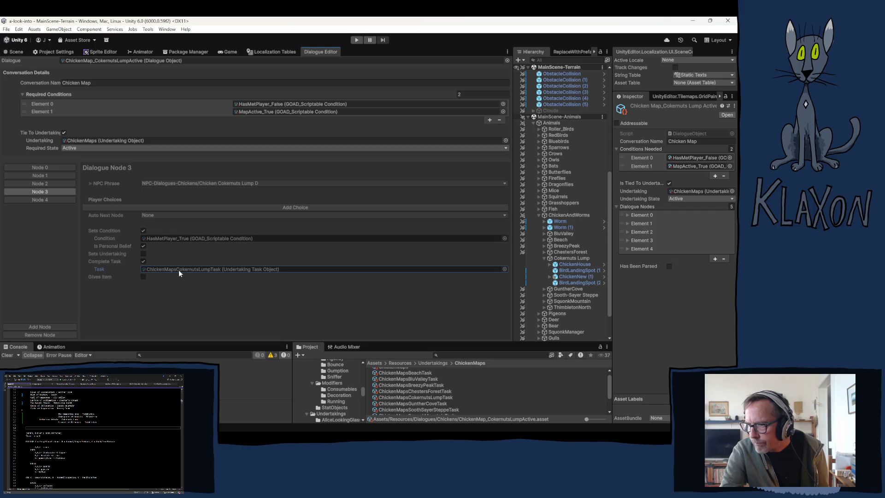
left_click(39, 199)
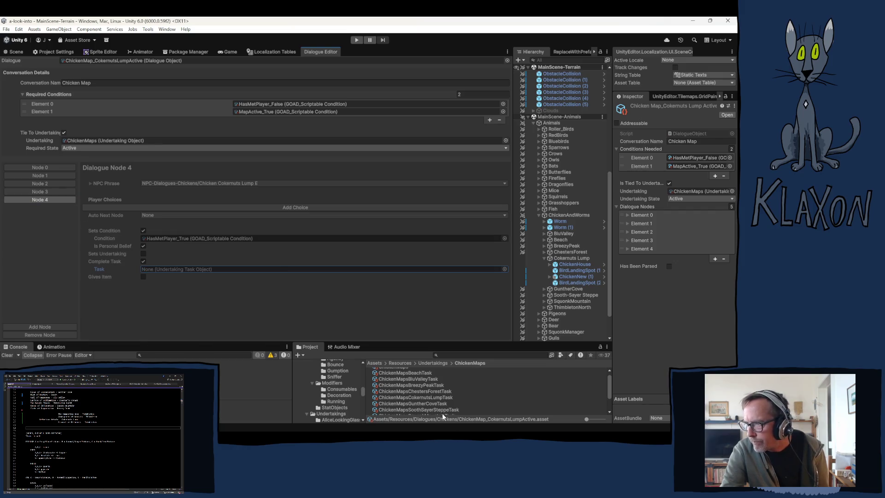
left_click_drag(416, 396, 182, 270)
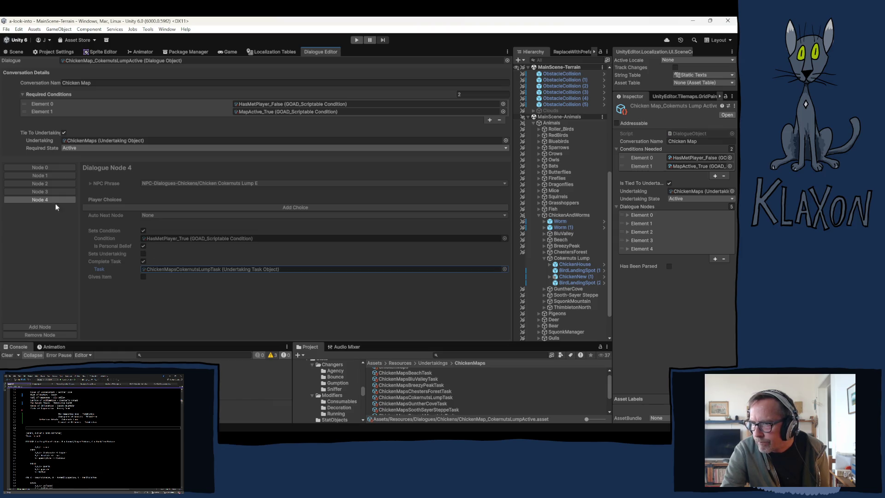
left_click(41, 191)
left_click(157, 270)
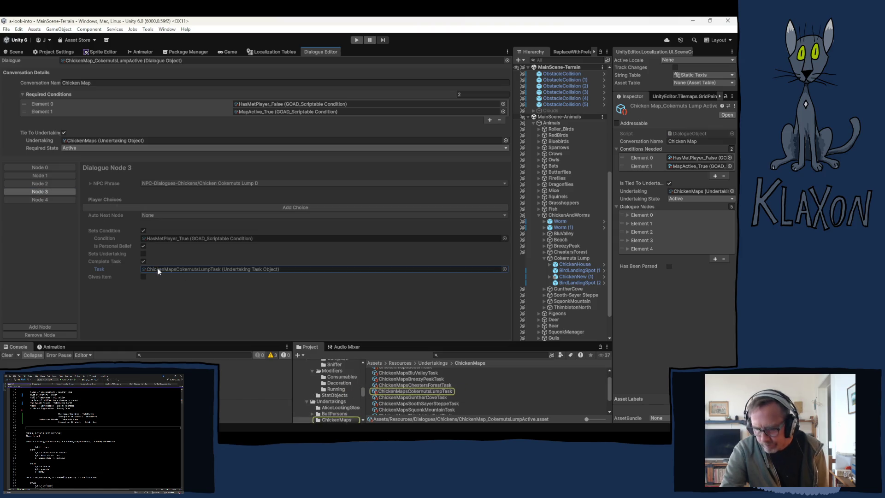